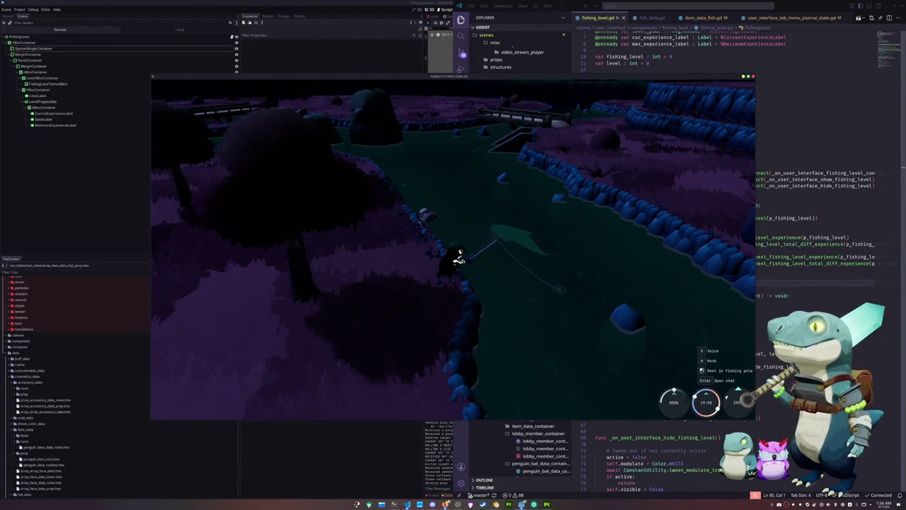
- Reel in and recast the line, then hook the biting fish to open the 0/2 fishing minigame
click(347, 274)
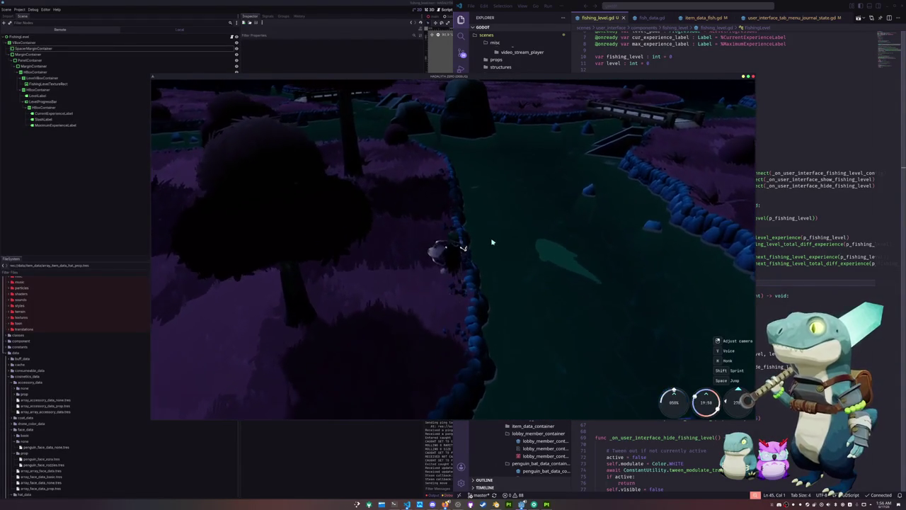
click(538, 265)
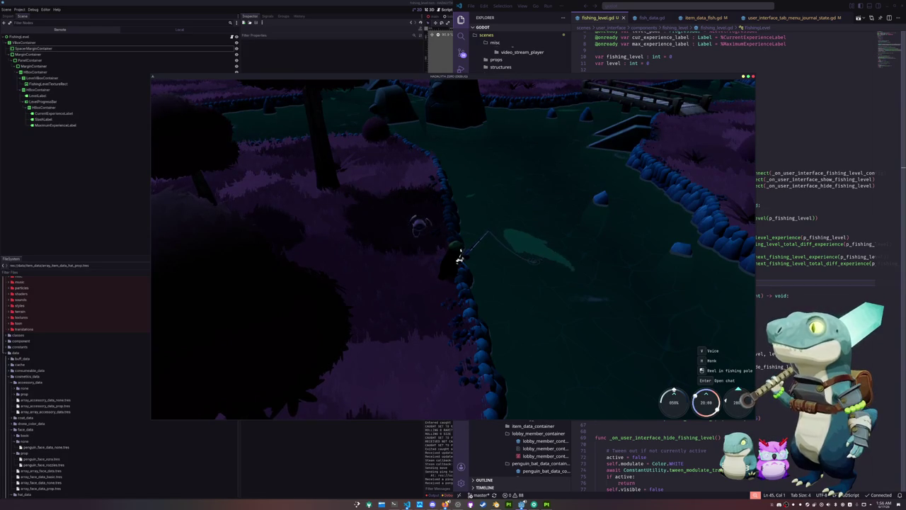
click(572, 268)
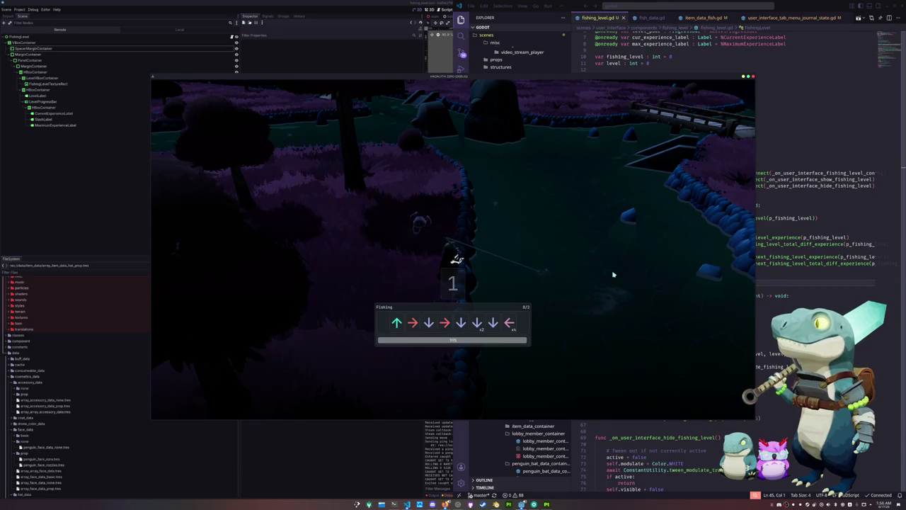
- Match the arrow prompts of the first fishing sequence
key(Up)
key(Right)
key(Down)
key(Right)
key(Down)
key(Down)
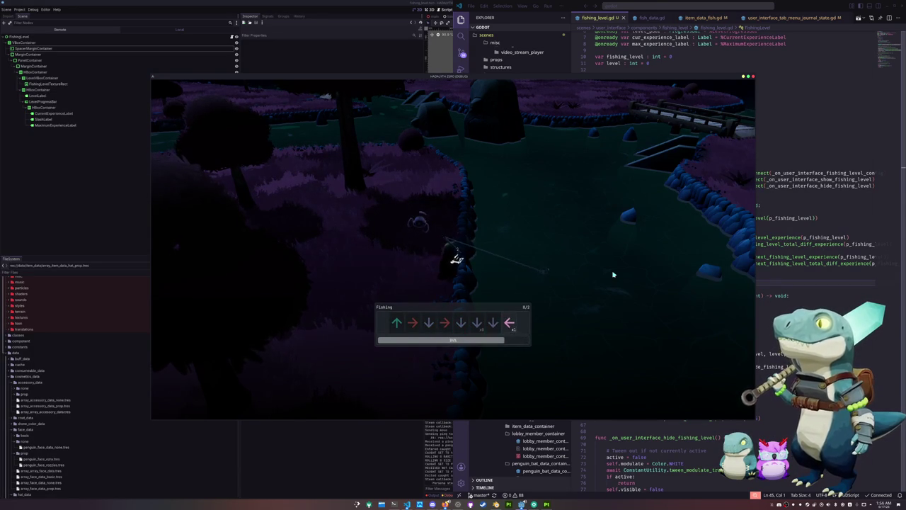
key(Left)
- Clear the second sequence to land an Atlantic Wolffish (105 exp), then walk away
key(Down)
key(Right)
key(Down)
key(Up)
key(Left)
key(Right)
key(Left)
key(Right)
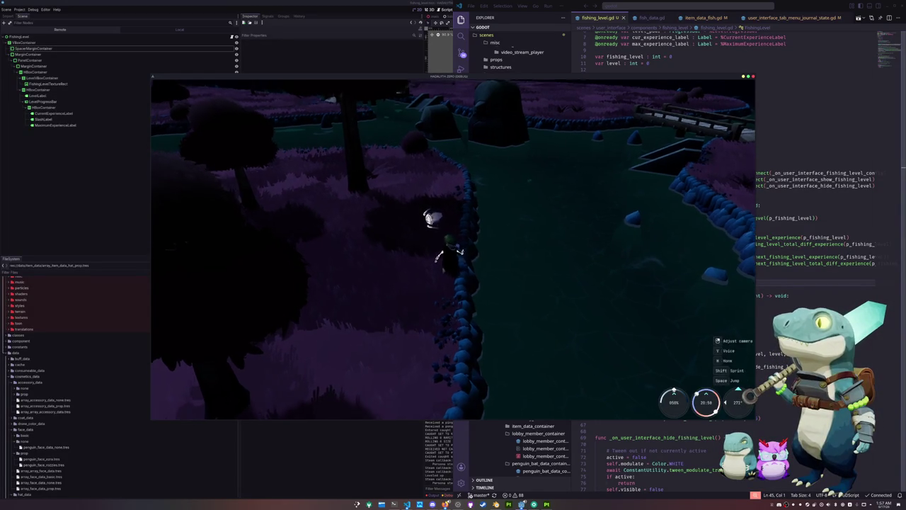
key(s)
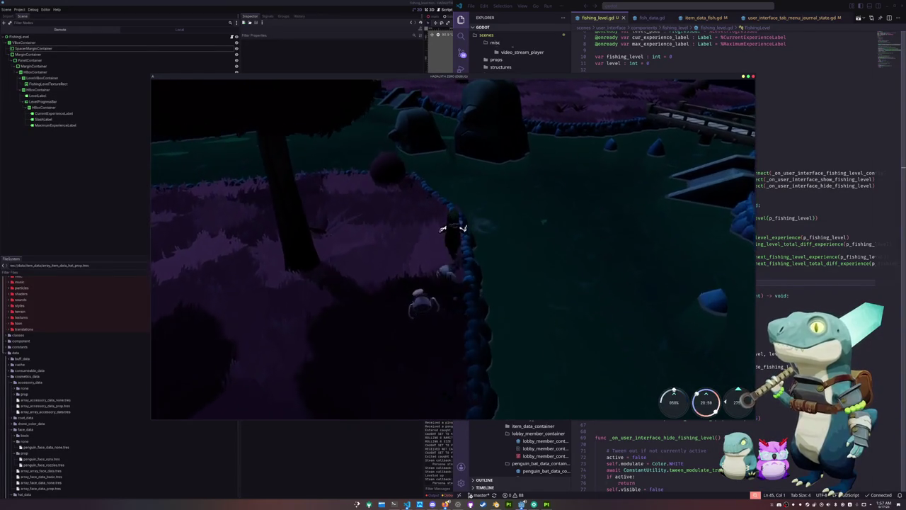
- Cast at the new spot and hook a fish, opening an eight-arrow 0/1 minigame
click(607, 249)
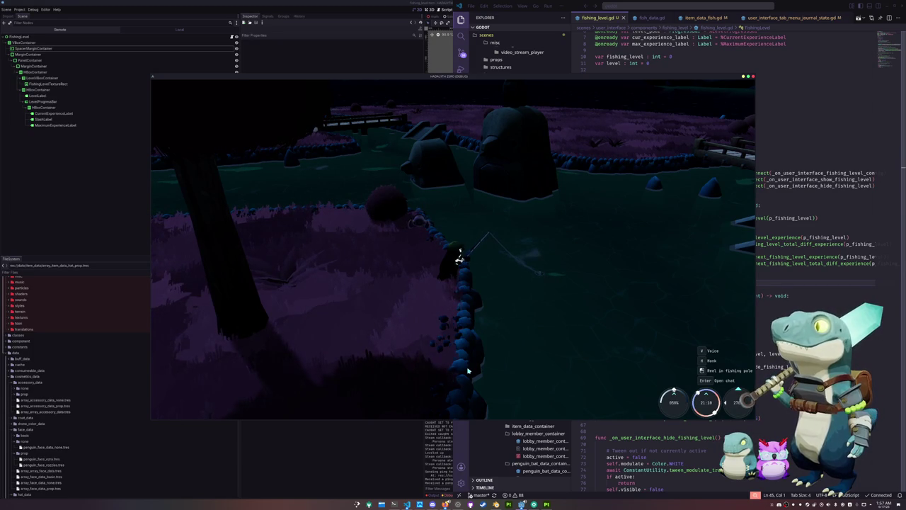
click(375, 245)
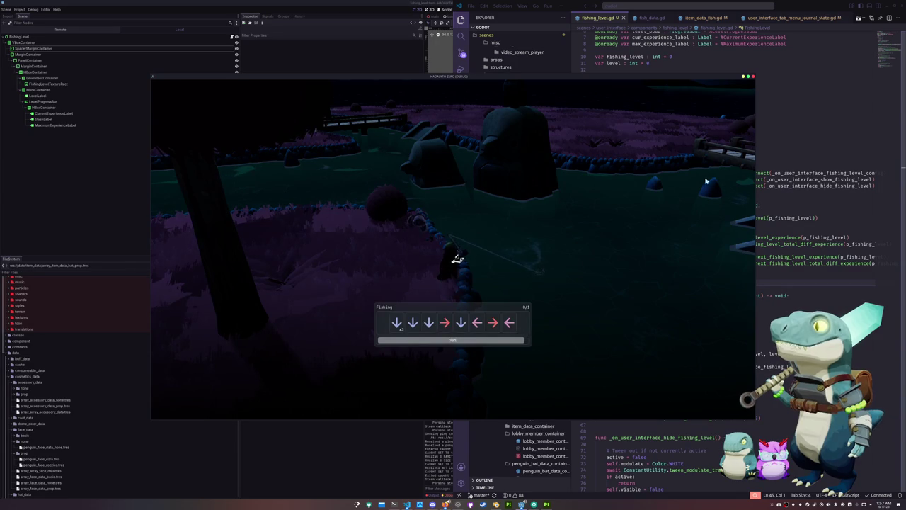
- Land a Parexus for 30 fishing exp, view the level progress bar, then stop the game
key(Down)
key(Down)
key(Down)
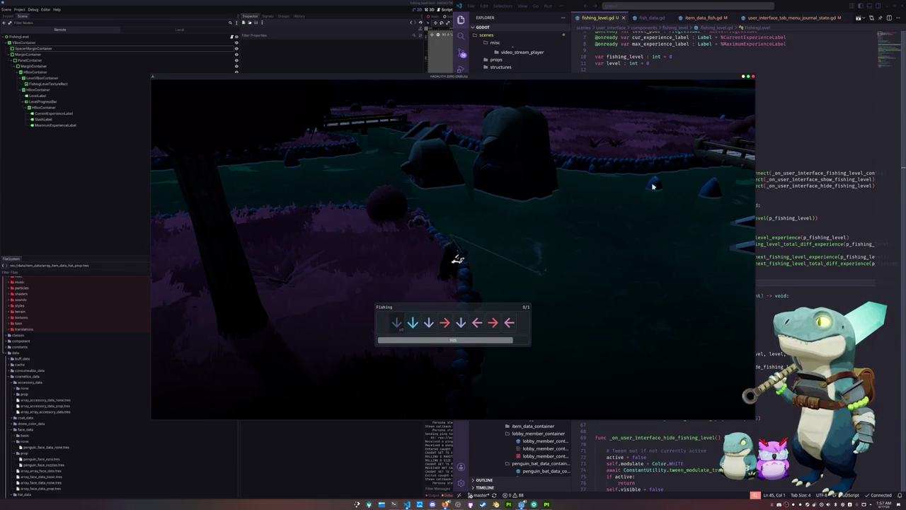
key(Down)
key(Left)
key(Right)
key(Left)
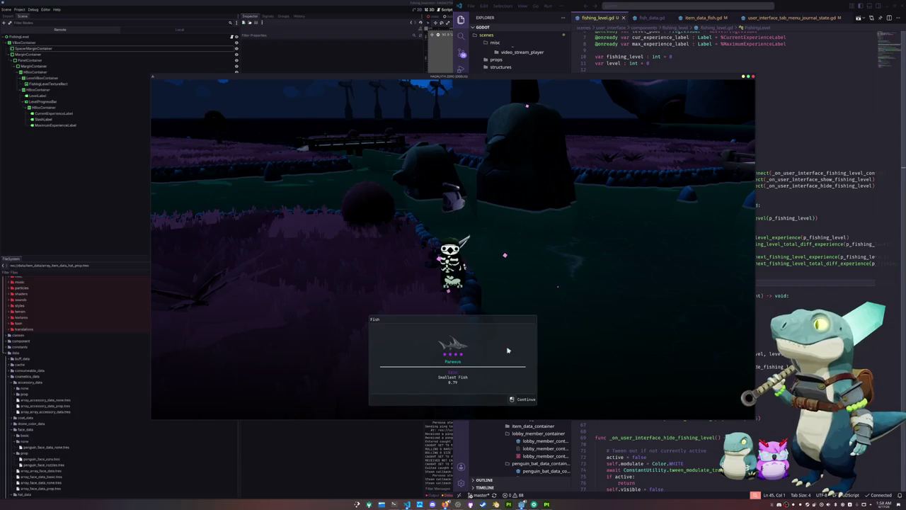
click(468, 368)
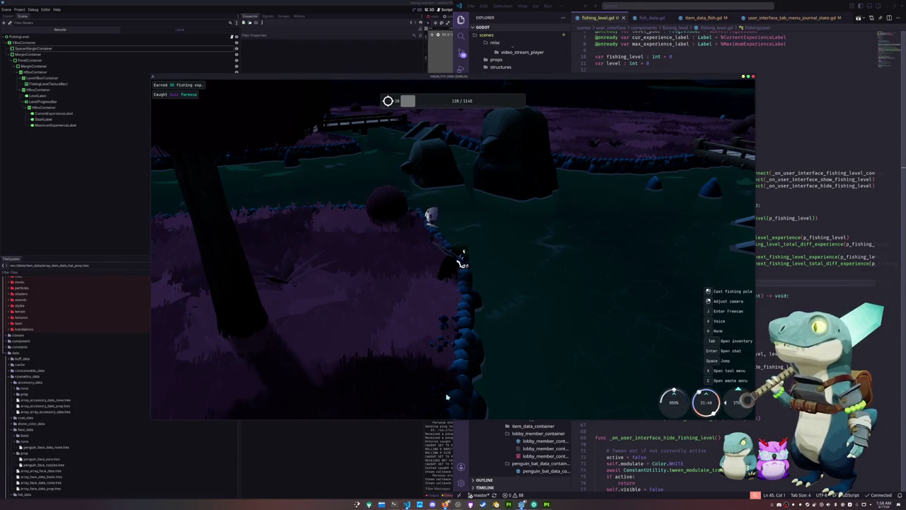
key(F8)
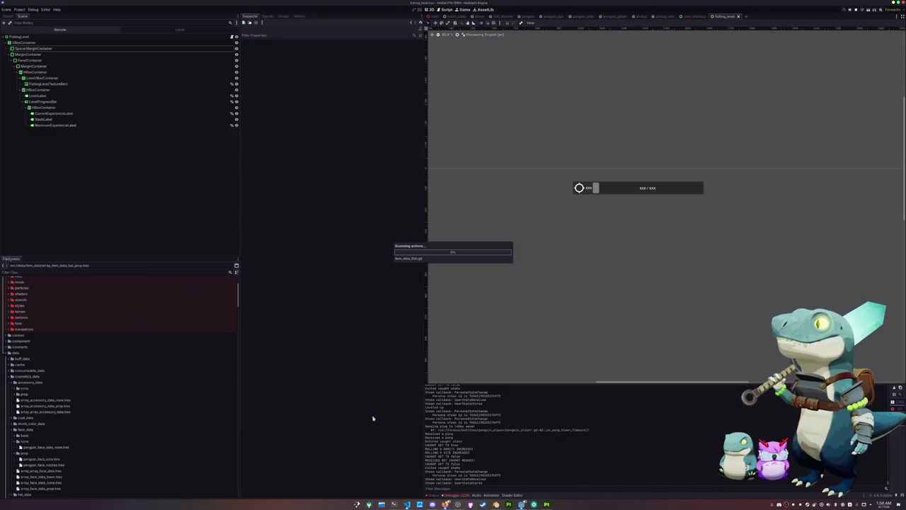
- Move SpacerMarginContainer to the end of VBoxContainer, below the bar
click(107, 45)
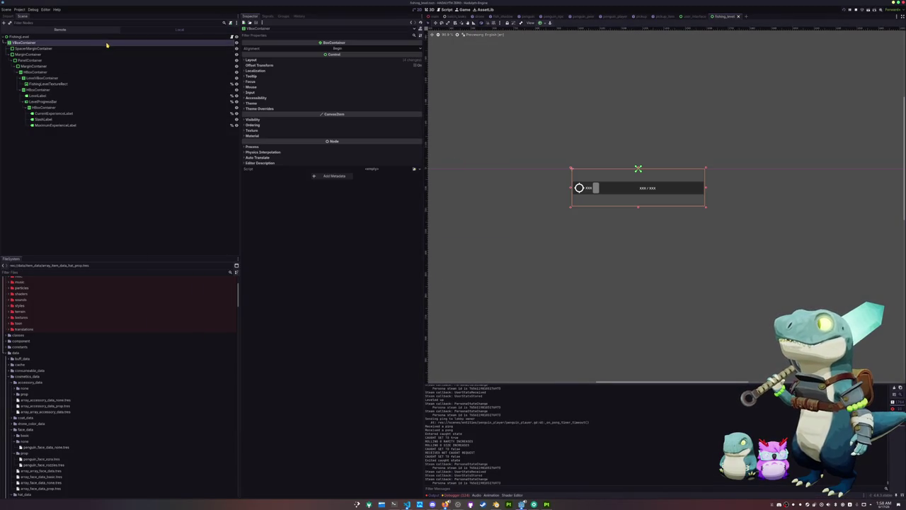
click(92, 48)
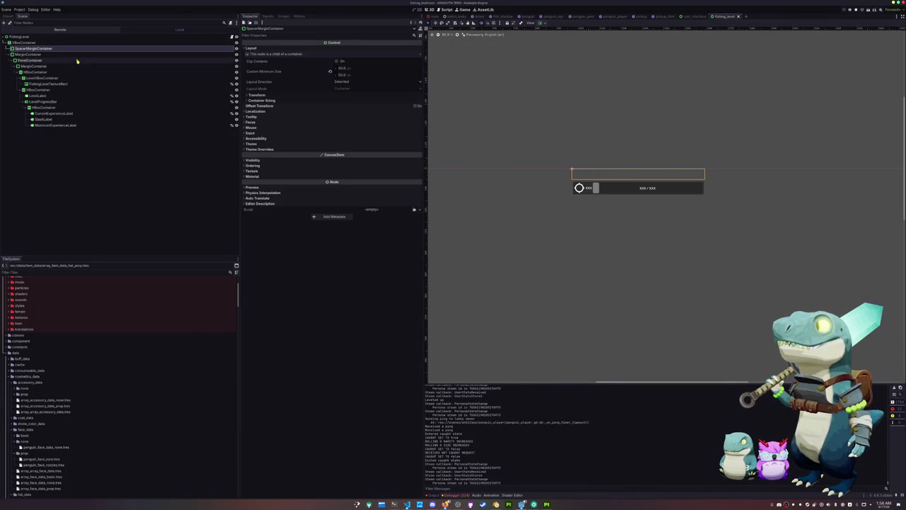
drag(30, 48, 32, 43)
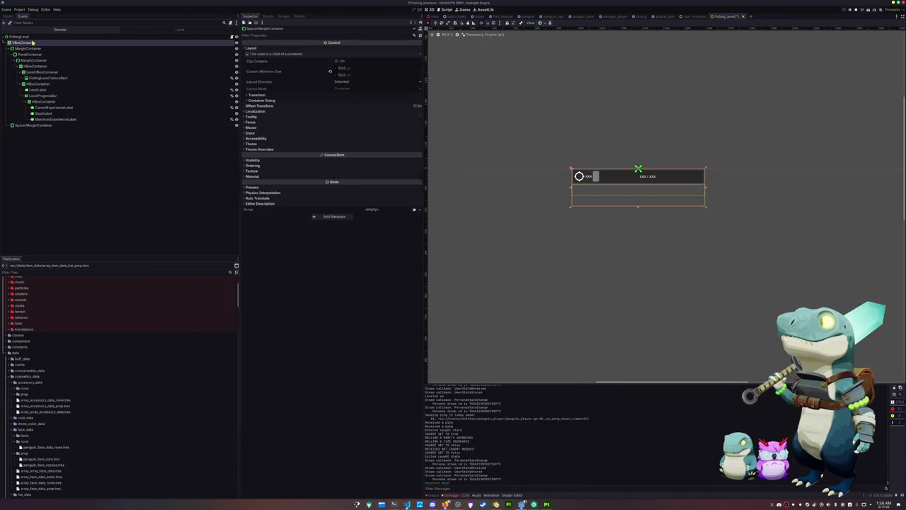
click(33, 42)
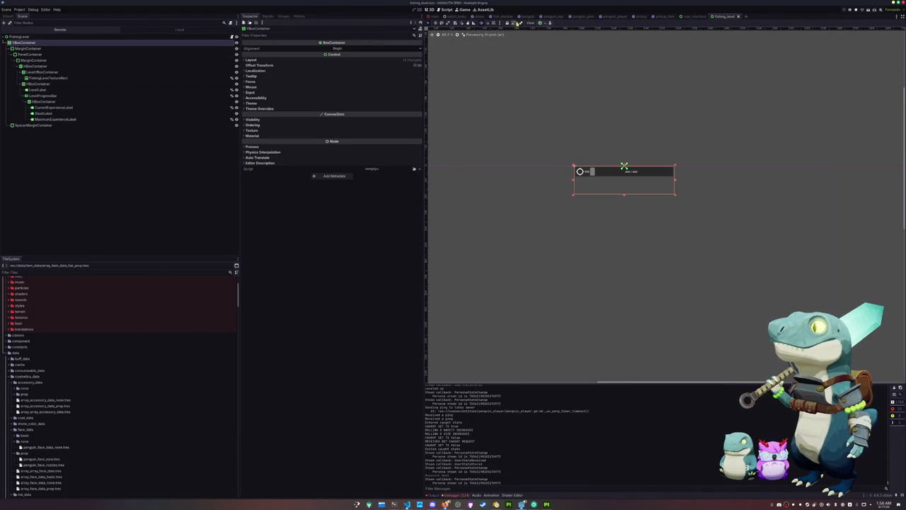
- Apply an anchor preset to VBoxContainer and anchor FishingLevel to the bottom
click(540, 24)
click(552, 57)
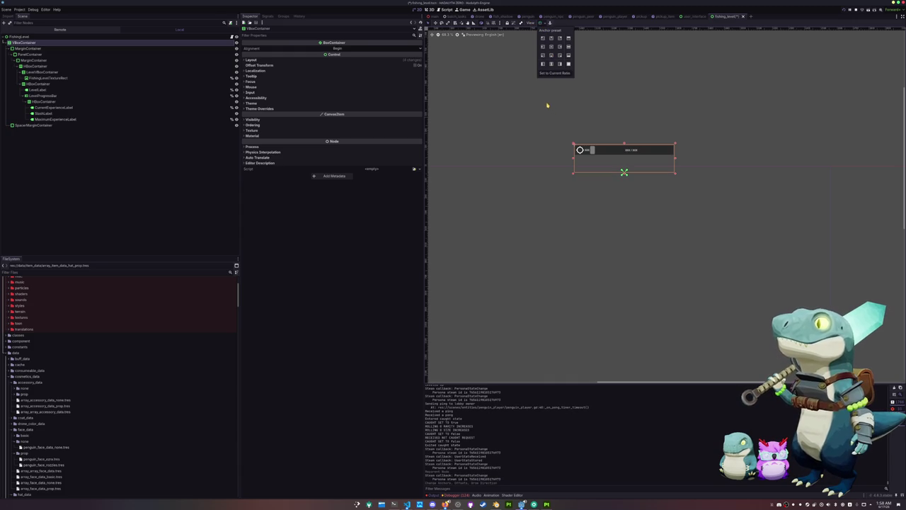
click(102, 36)
click(544, 24)
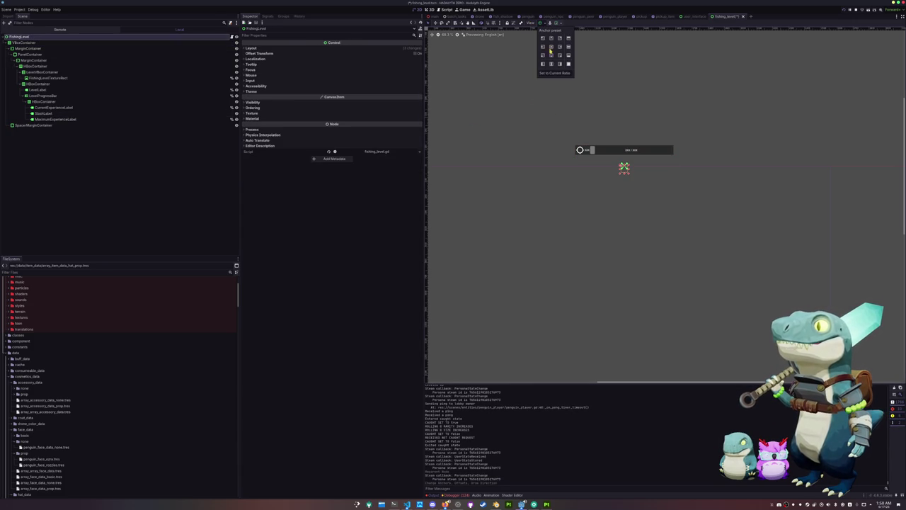
click(552, 63)
click(582, 219)
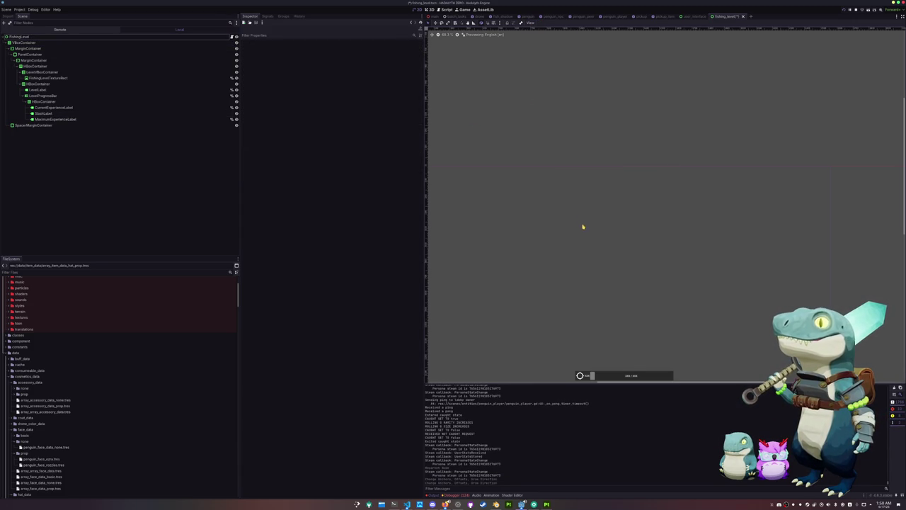
- Save fishing_level, select FishingLevel in the user_interface scene, and run the game
key(ctrl+s)
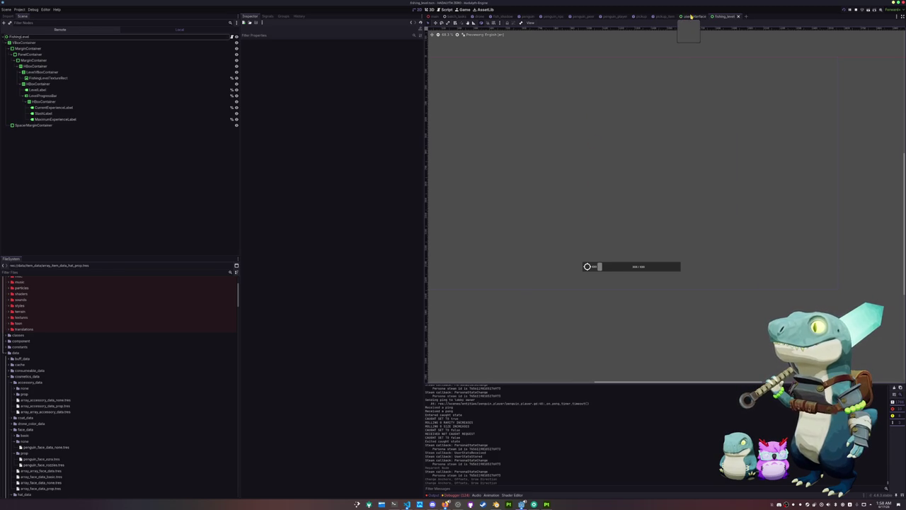
click(693, 16)
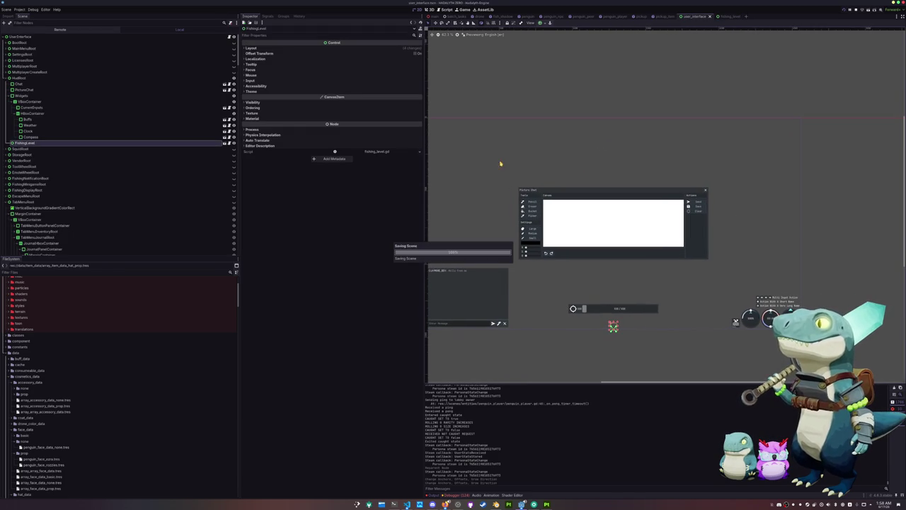
click(44, 143)
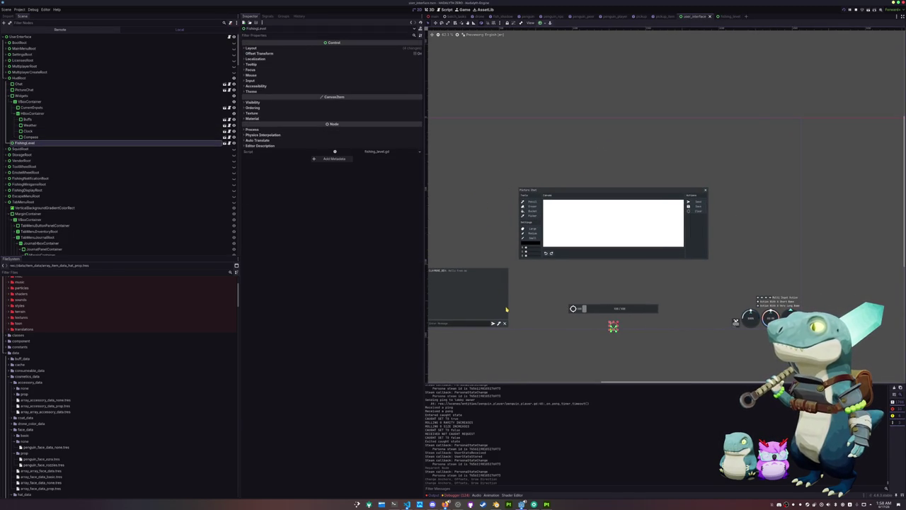
key(alt+Tab)
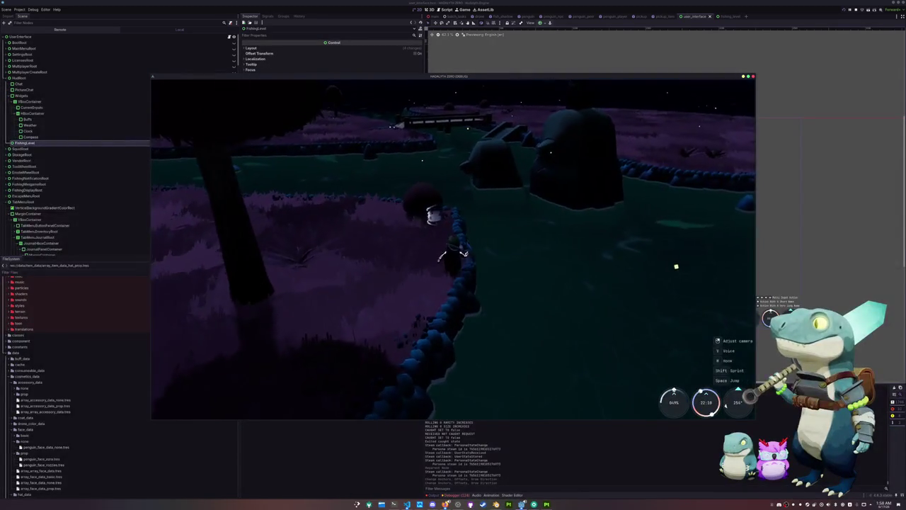
- Walk to the river, cast the line, and hook a biting fish
key(w)
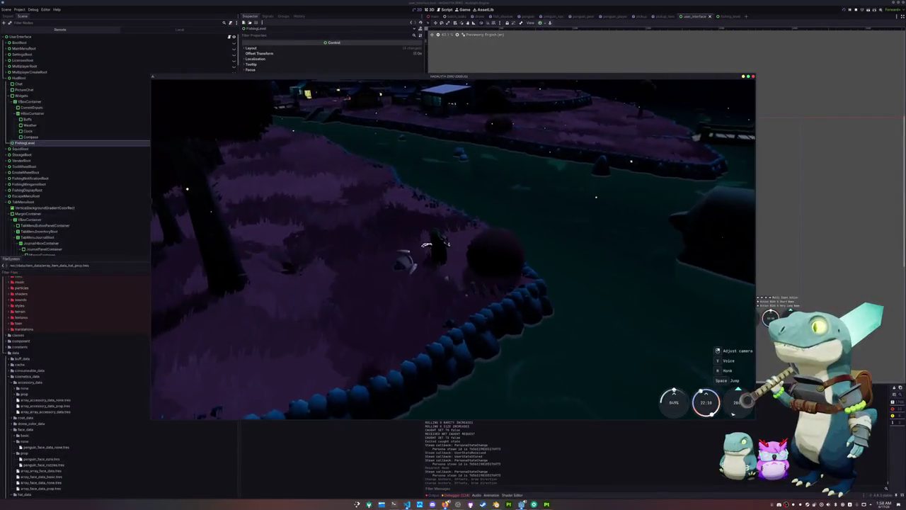
key(w)
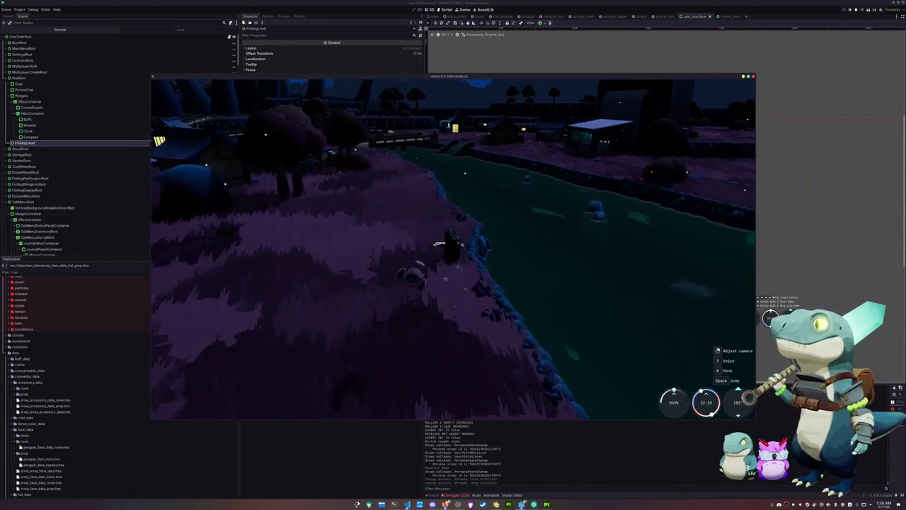
key(w)
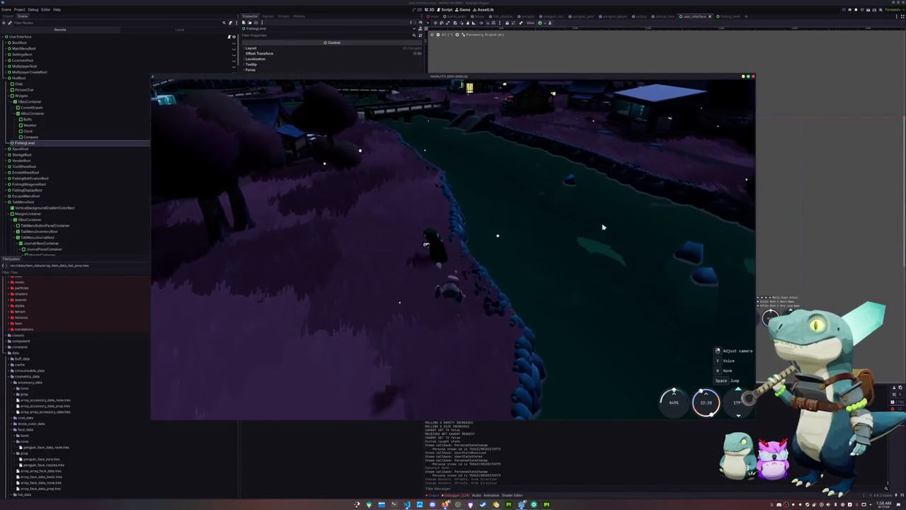
key(w)
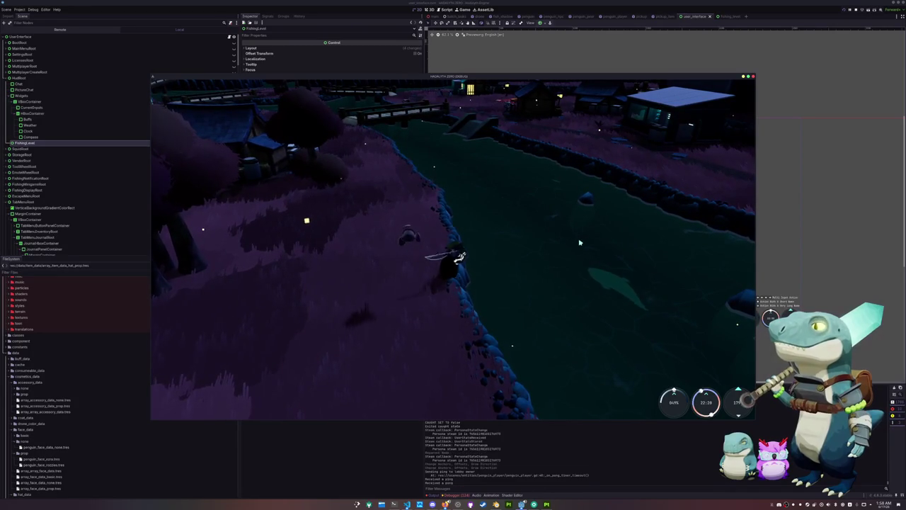
click(577, 255)
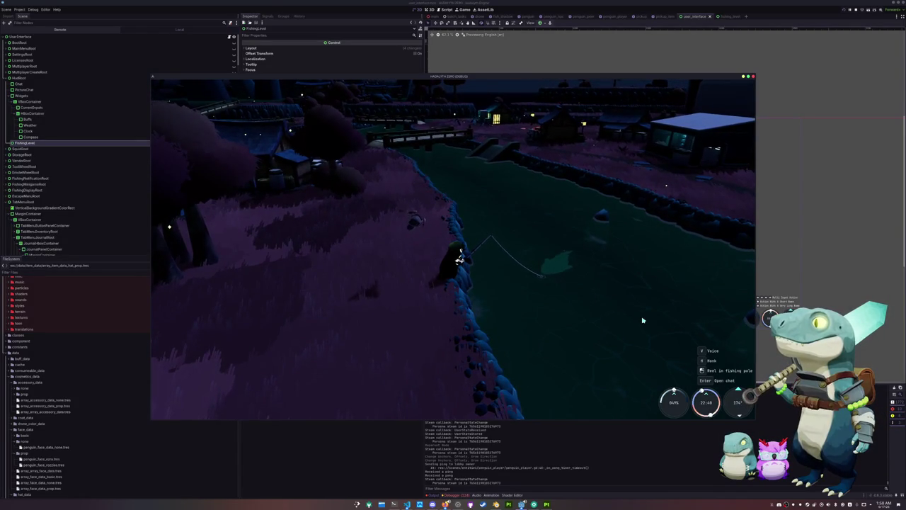
click(629, 299)
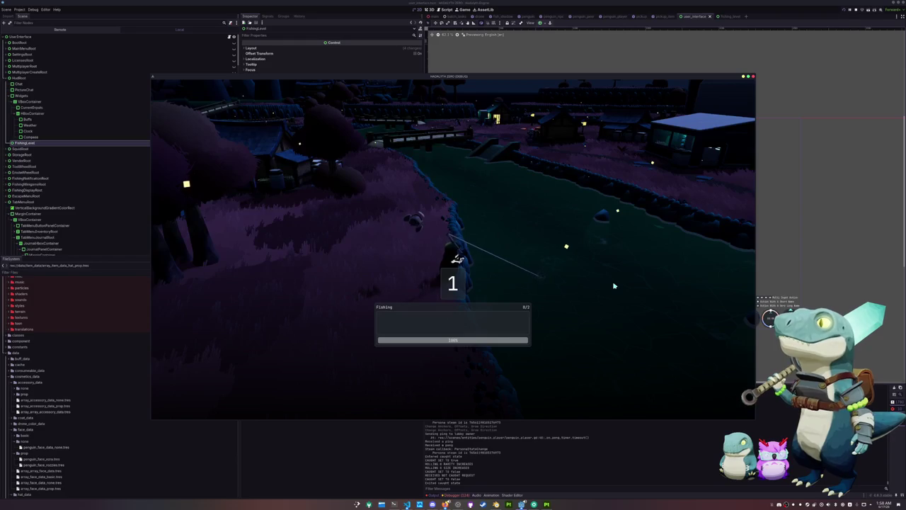
- Clear the arrow sequence to land a Common Skipjack Tuna, then stop the game
key(Up)
key(Right)
key(Up)
key(Up)
key(Left)
key(Right)
key(Left)
key(Left)
key(Left)
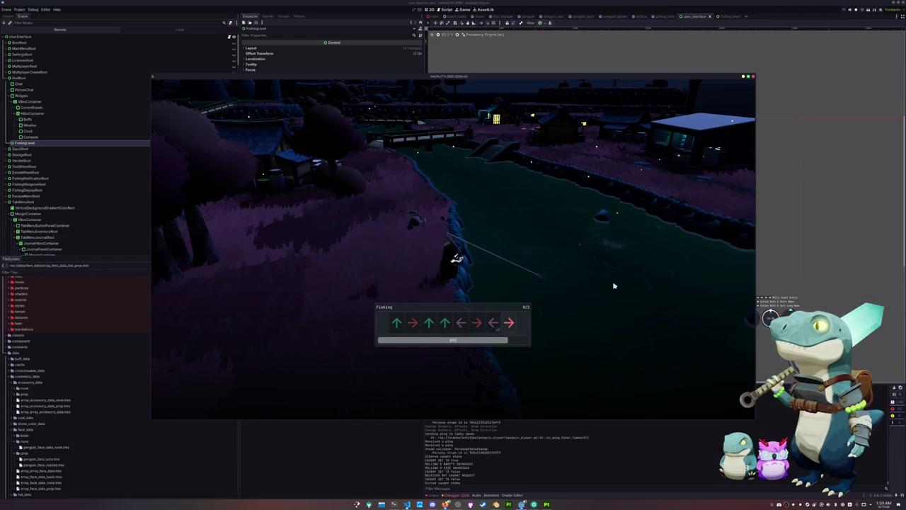
key(Right)
key(Up)
key(Down)
key(Right)
key(Right)
key(Down)
key(Down)
key(Down)
key(Down)
key(Down)
key(Down)
key(Left)
key(Right)
key(Left)
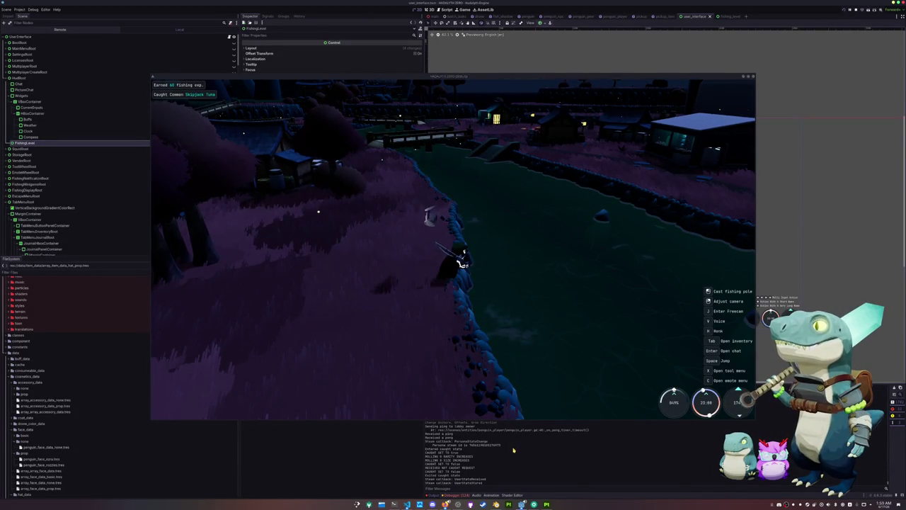
key(F8)
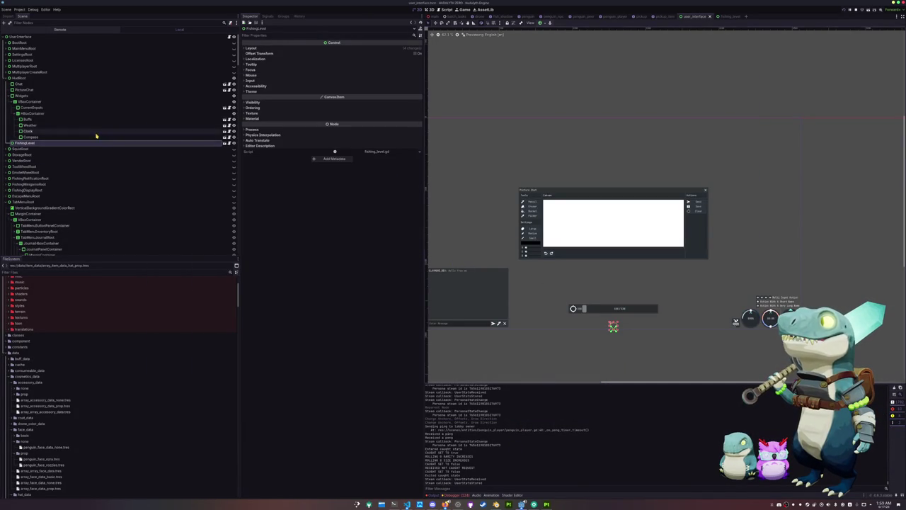
- Open and close FishingLevel's anchor presets, deselecting the node on the canvas
click(544, 23)
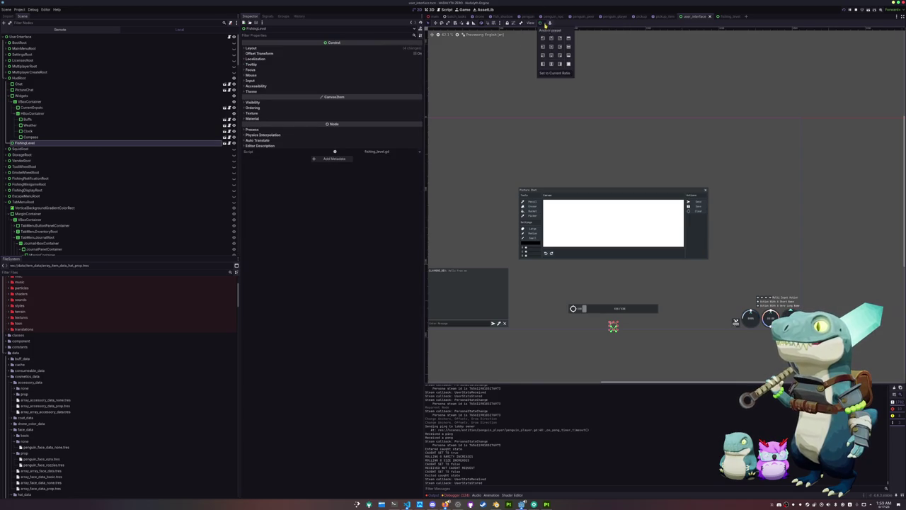
click(500, 55)
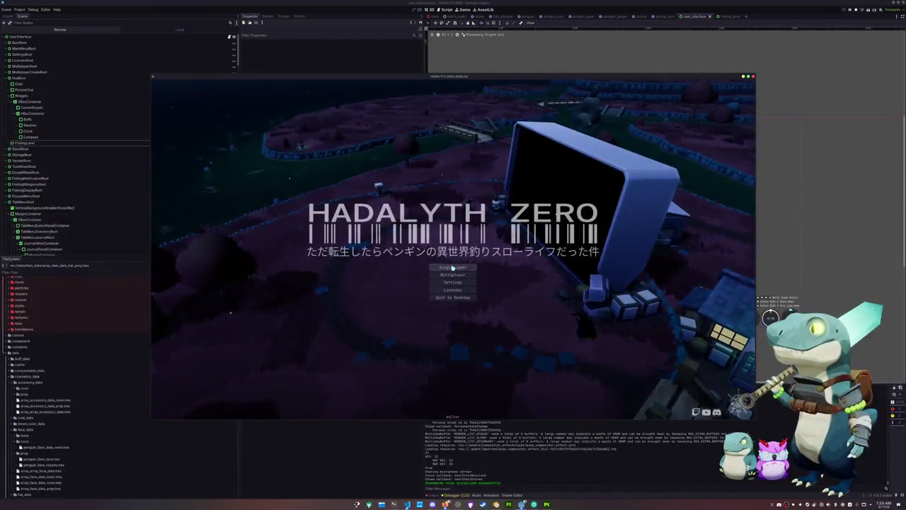
- Start singleplayer, return to the main menu, and create and join a new multiplayer lobby
click(452, 267)
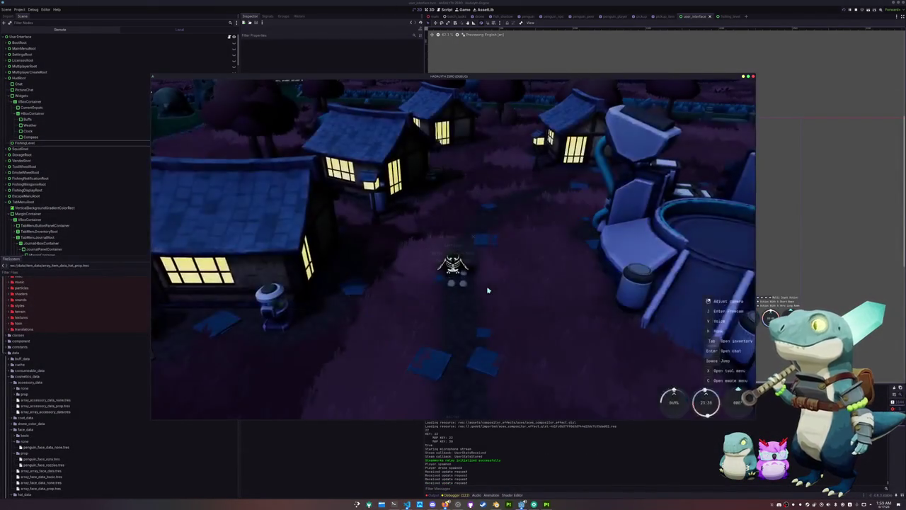
key(Escape)
click(454, 255)
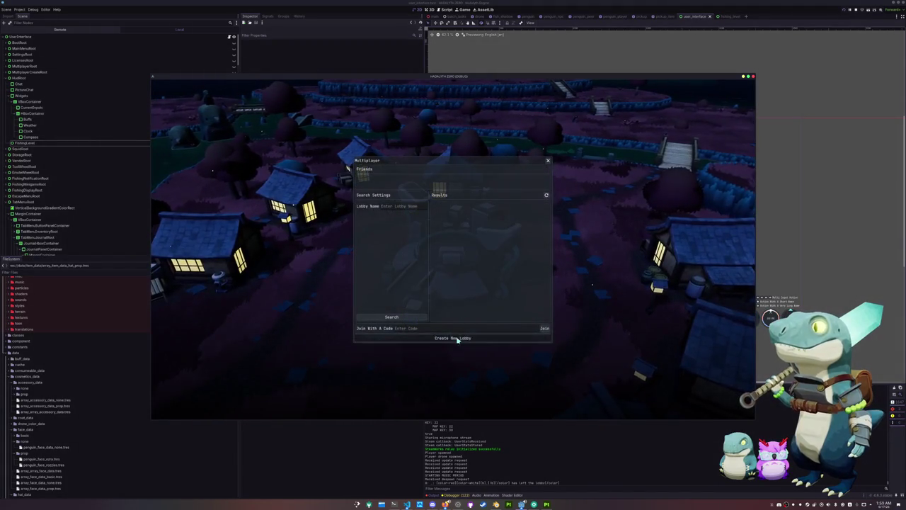
click(457, 337)
click(470, 276)
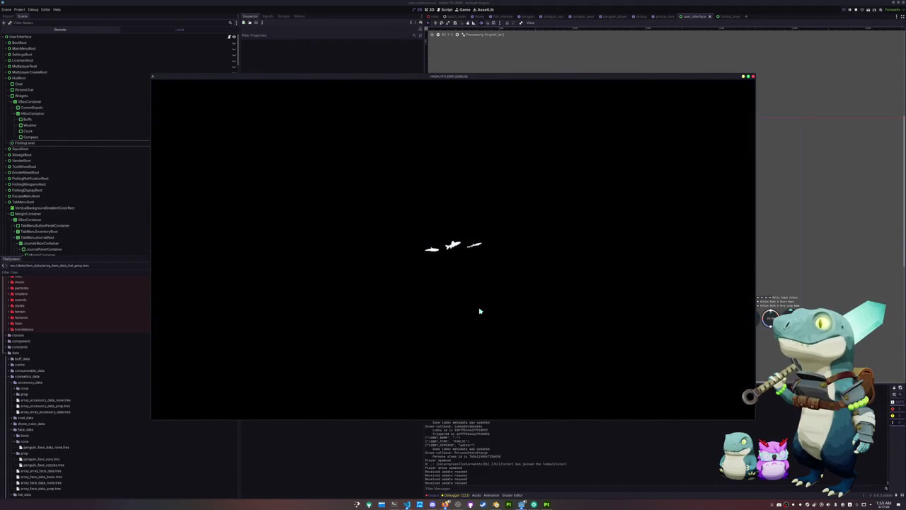
- Walk across the field to the river, cast, and hook a fish
key(w)
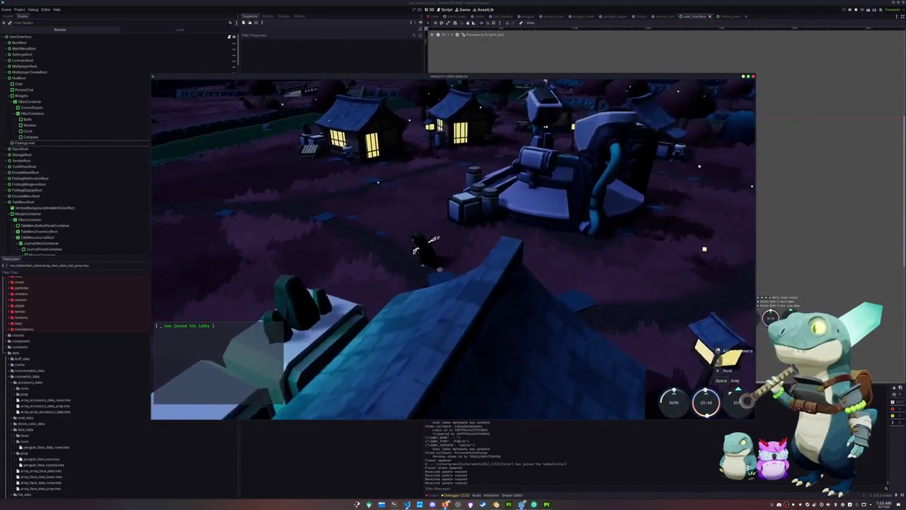
key(w)
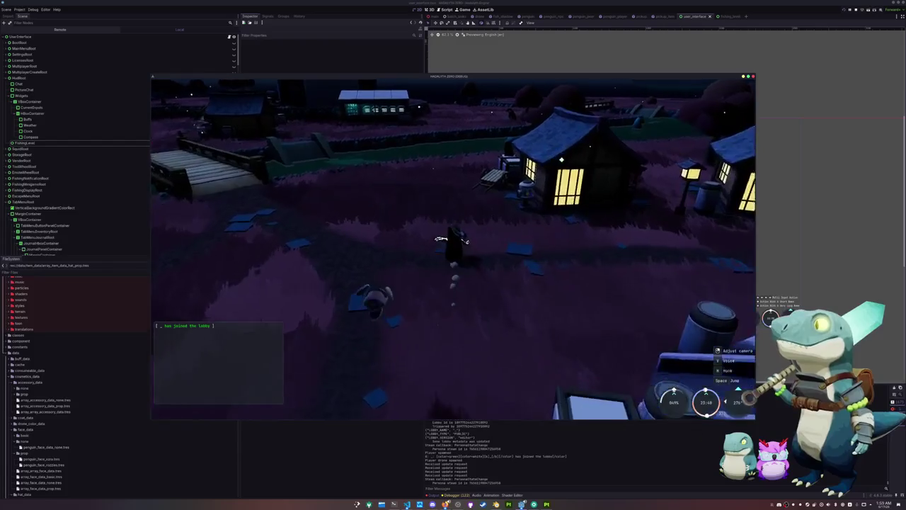
key(w)
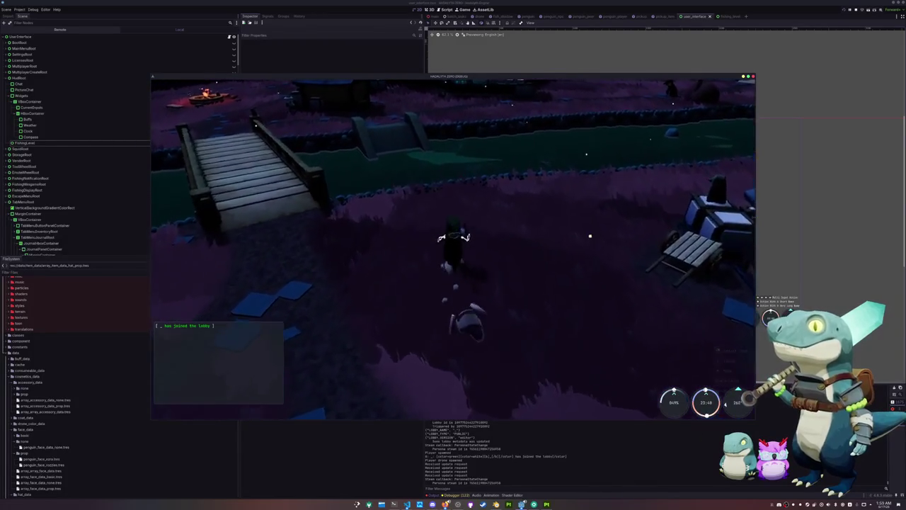
key(w)
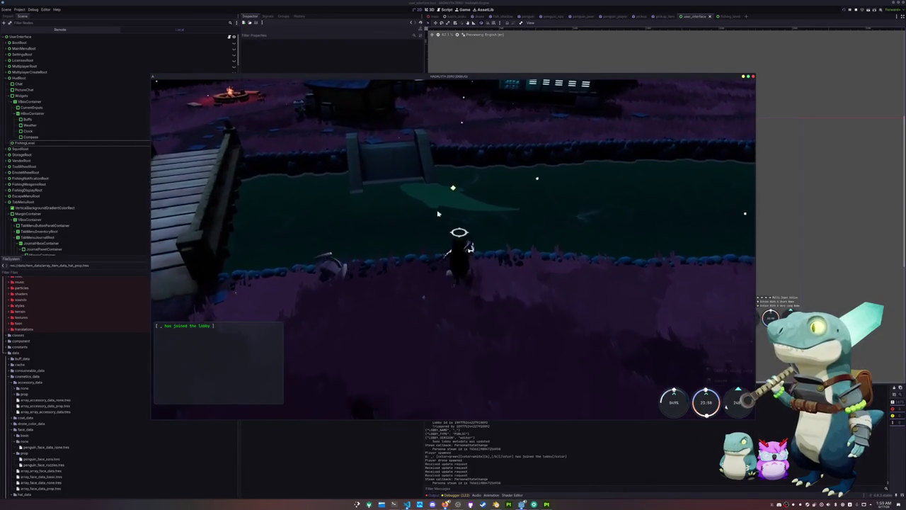
key(w)
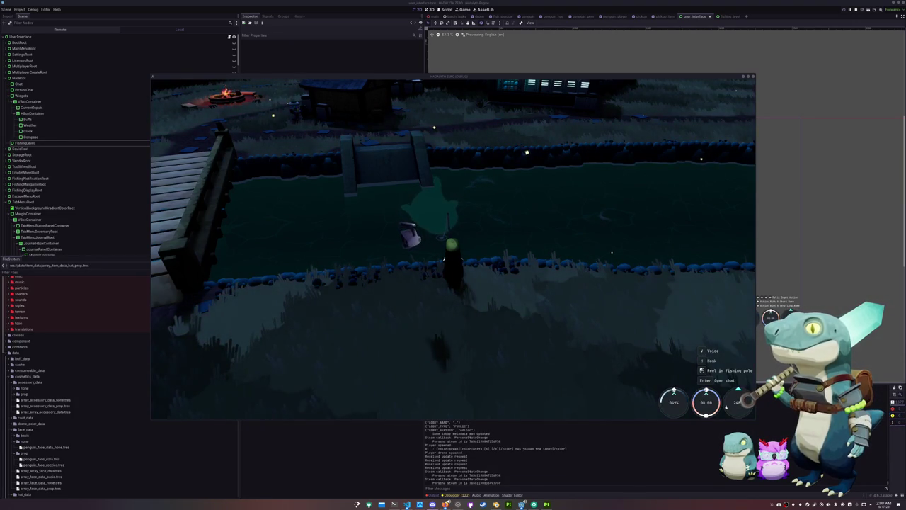
click(596, 313)
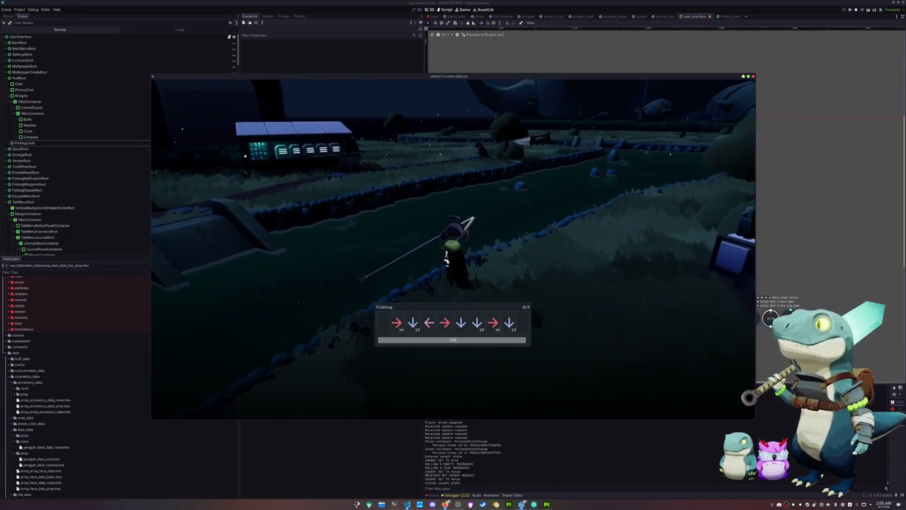
- Match the arrow prompts of the first two fishing sequences
key(Right)
key(Down)
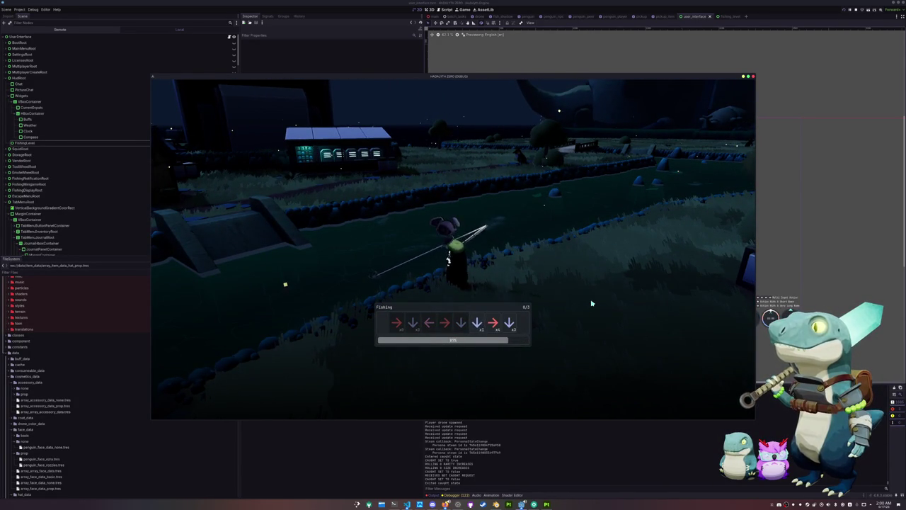
key(Down)
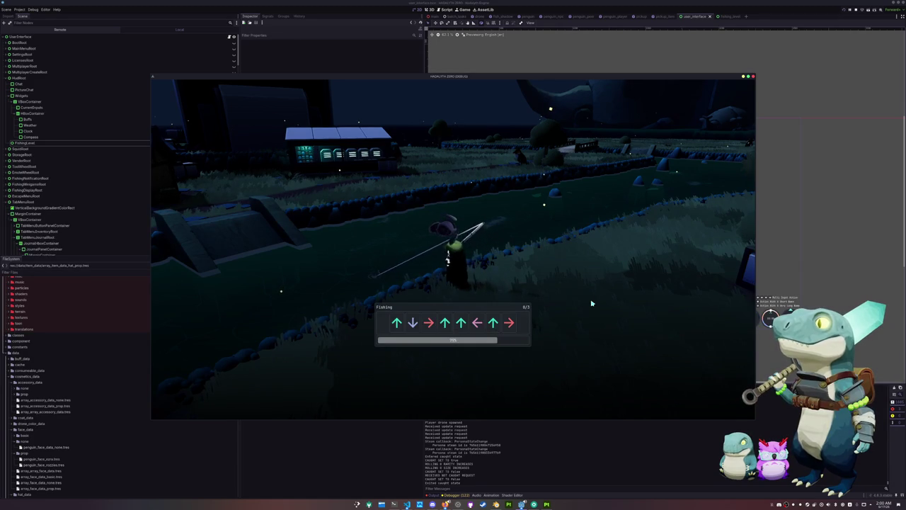
key(Down)
key(Right)
key(Up)
key(Up)
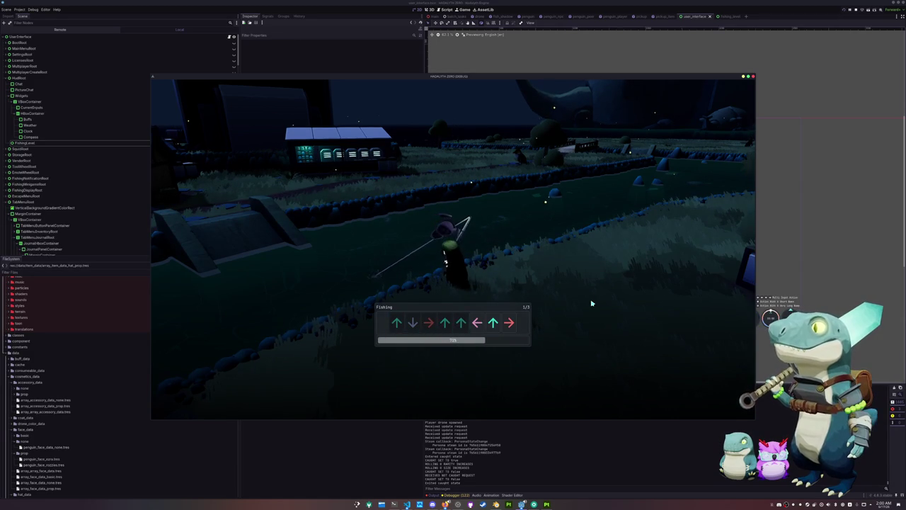
key(Left)
key(Right)
key(Right)
key(Up)
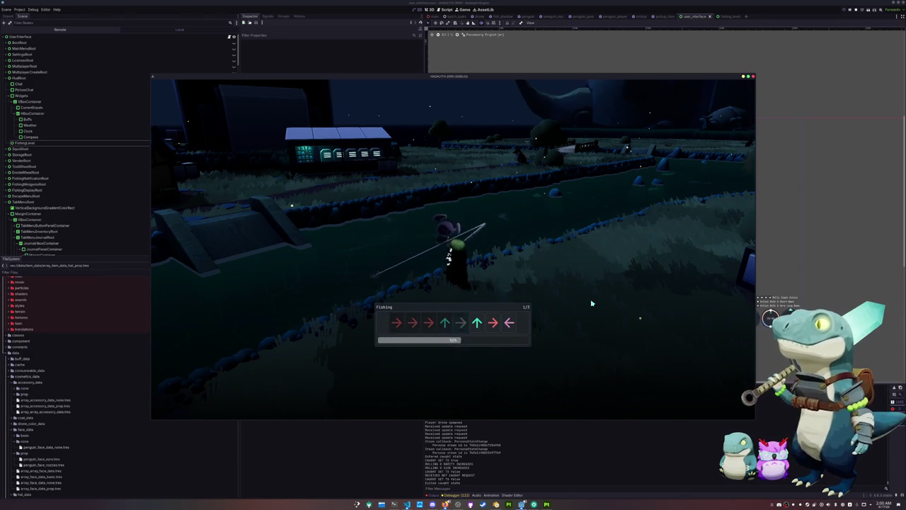
key(Right)
key(Left)
- Finish the third sequence to land a Colossal Squid and view the exp progress bar
key(Left)
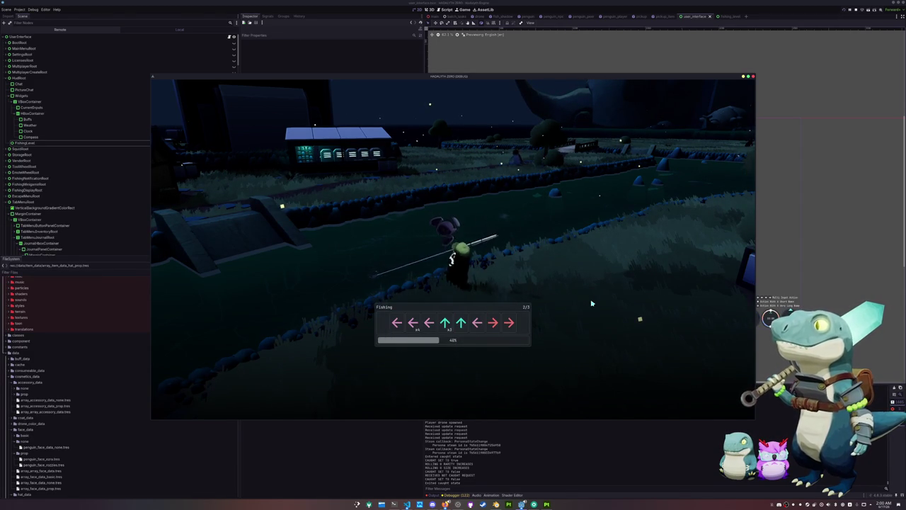
key(Left)
key(Left)
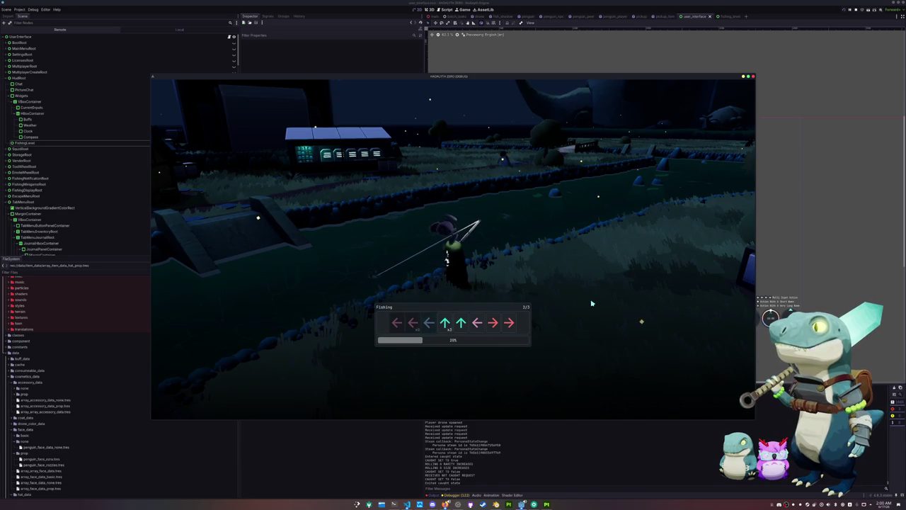
key(Up)
key(Up)
key(Left)
key(Right)
key(Right)
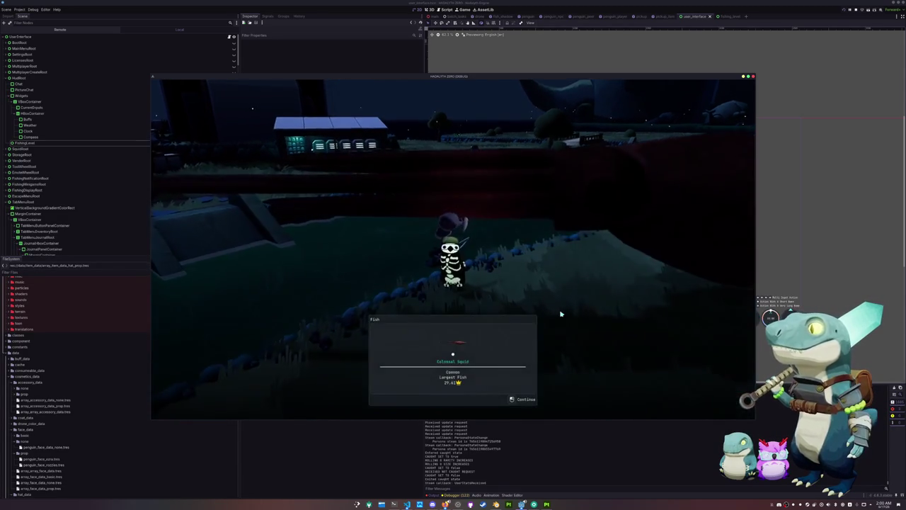
click(552, 312)
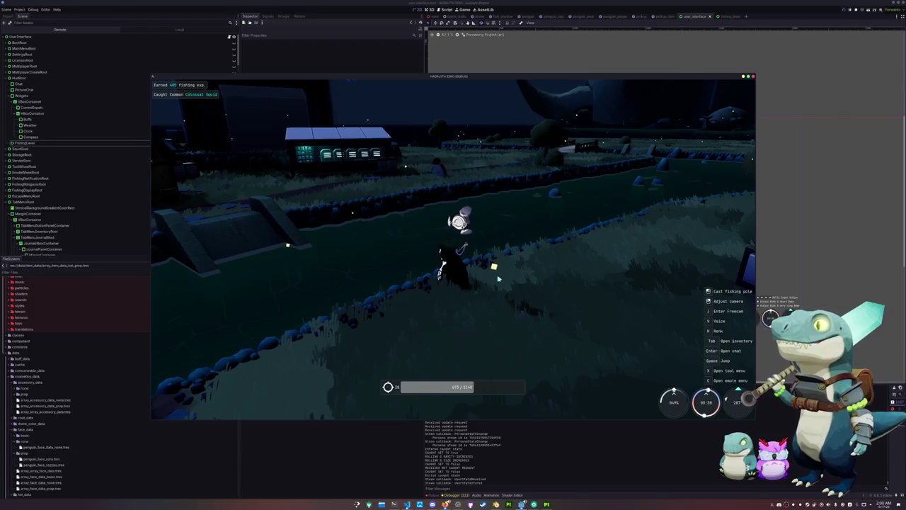
key(d)
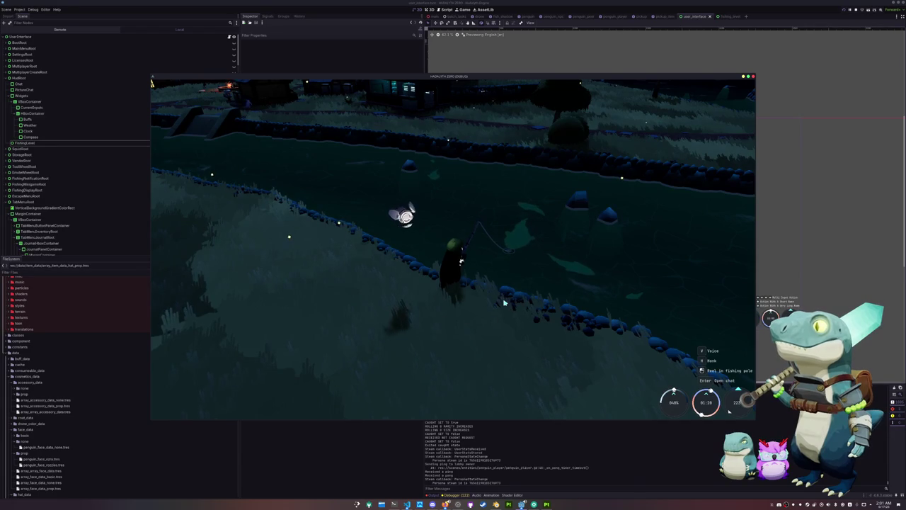
- Hook a fish and enter the opening arrows of the fishing sequence
click(504, 302)
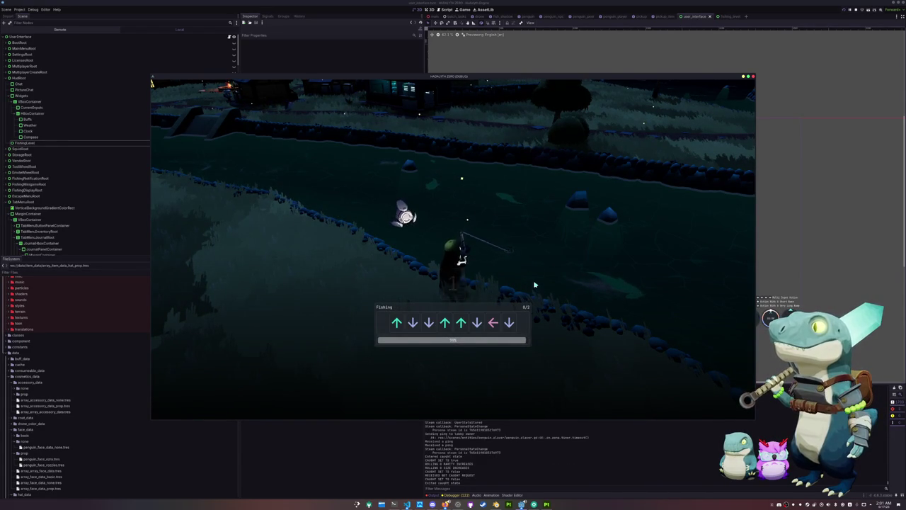
key(Up)
key(Down)
key(Up)
key(Up)
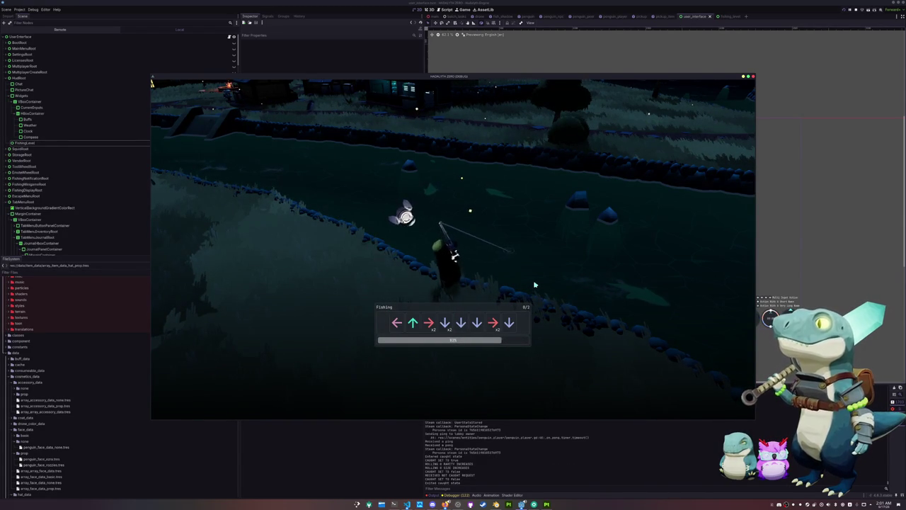
key(Left)
key(Up)
key(Right)
key(Down)
- Finish the remaining arrow sequences to land a common Muskellunge
key(Down)
key(Down)
key(Right)
key(Down)
key(Left)
key(Left)
key(Down)
key(Left)
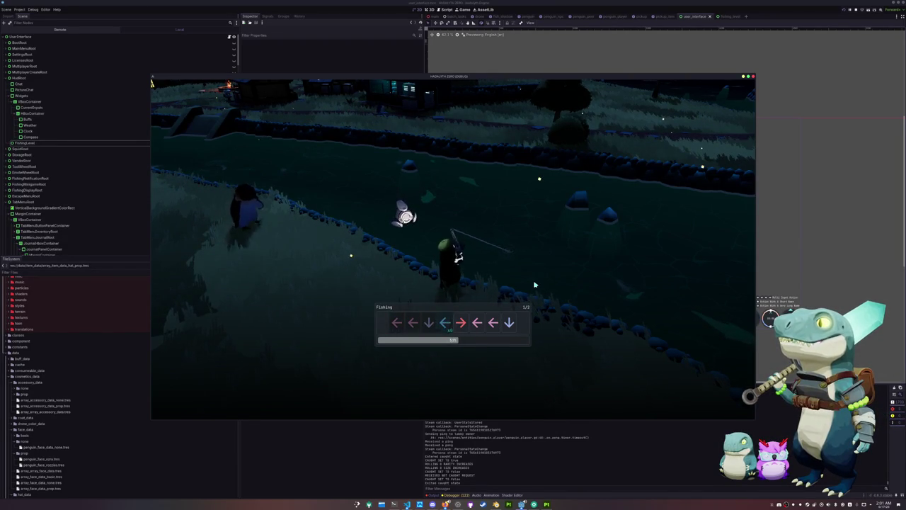
key(Right)
key(Left)
key(Left)
key(Down)
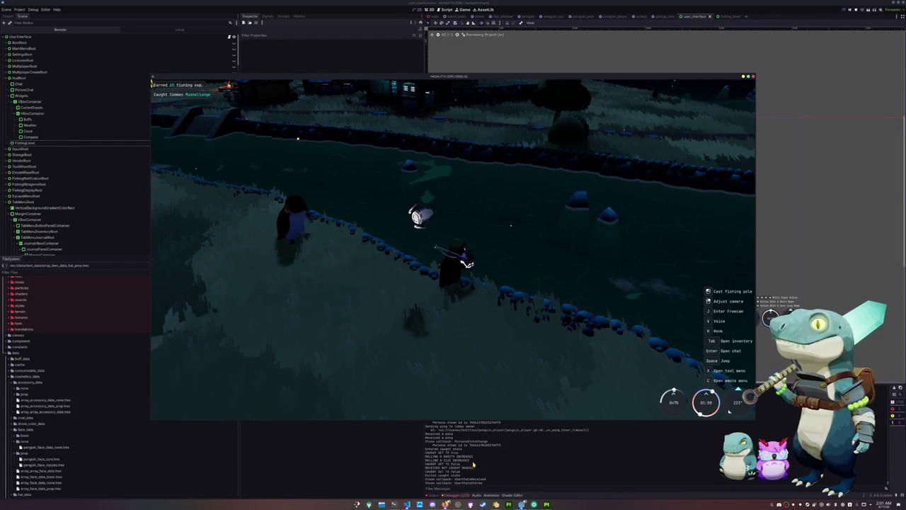
- Close the test game and switch to fishing_level.gd in VS Code
key(F8)
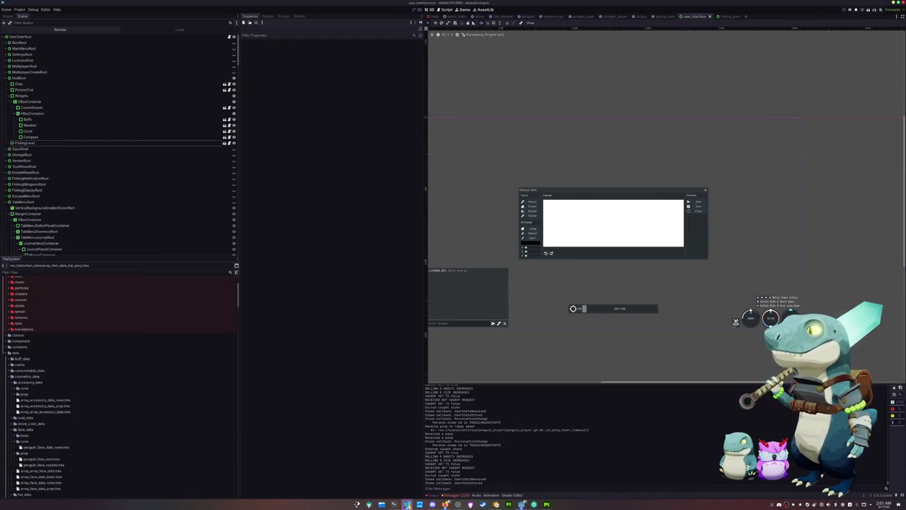
click(408, 504)
click(619, 327)
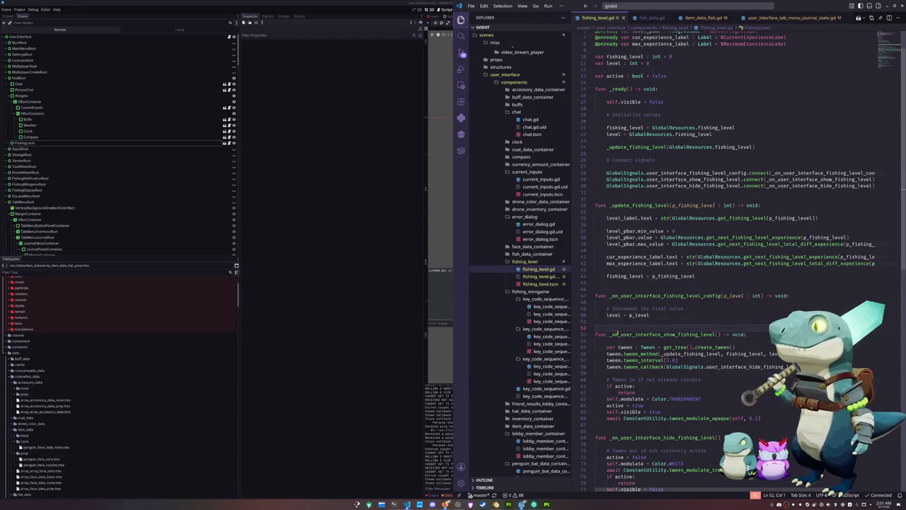
- Find and open global_save.gd through the file search
scroll(606, 101, up, 1)
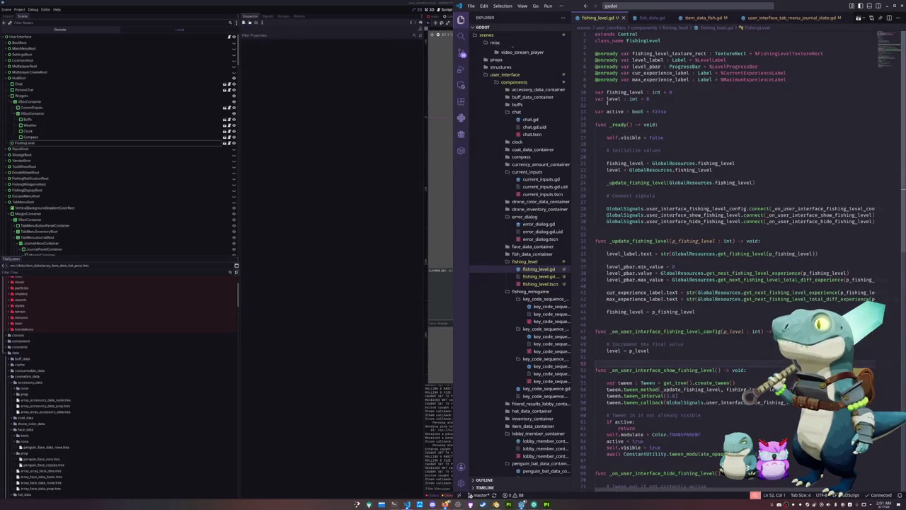
click(623, 6)
text(global_s)
click(608, 27)
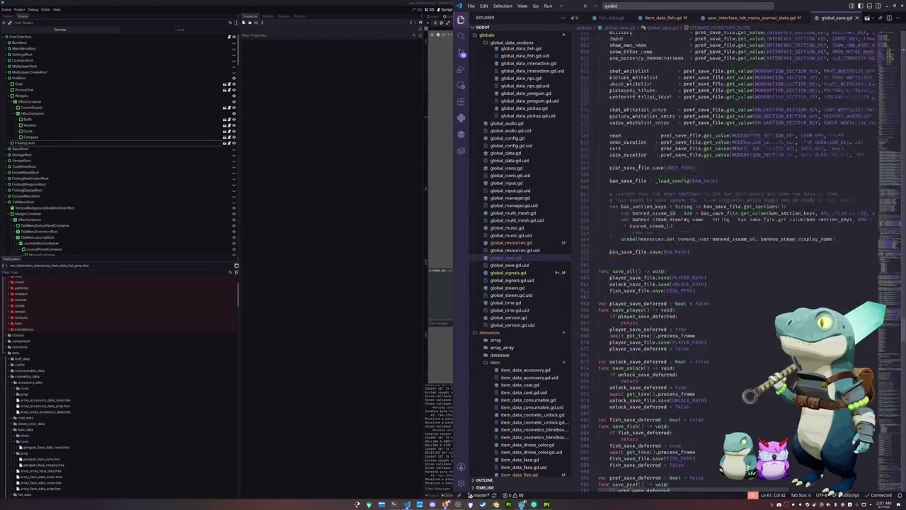
- Scroll up to the preference setters and place the caret on the blank line before compass
scroll(639, 165, up, 3)
click(886, 119)
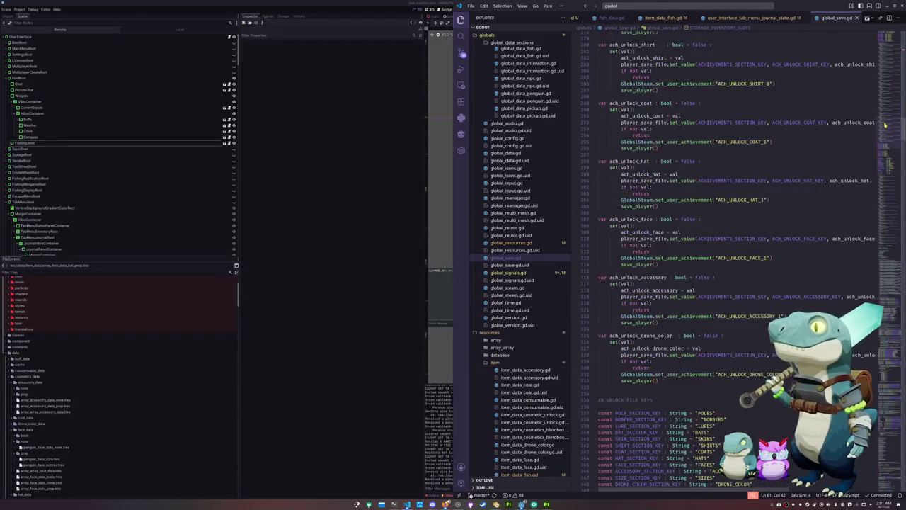
mouse_move(887, 110)
mouse_down()
mouse_move(899, 63)
mouse_move(881, 169)
mouse_move(890, 452)
mouse_move(879, 183)
mouse_up()
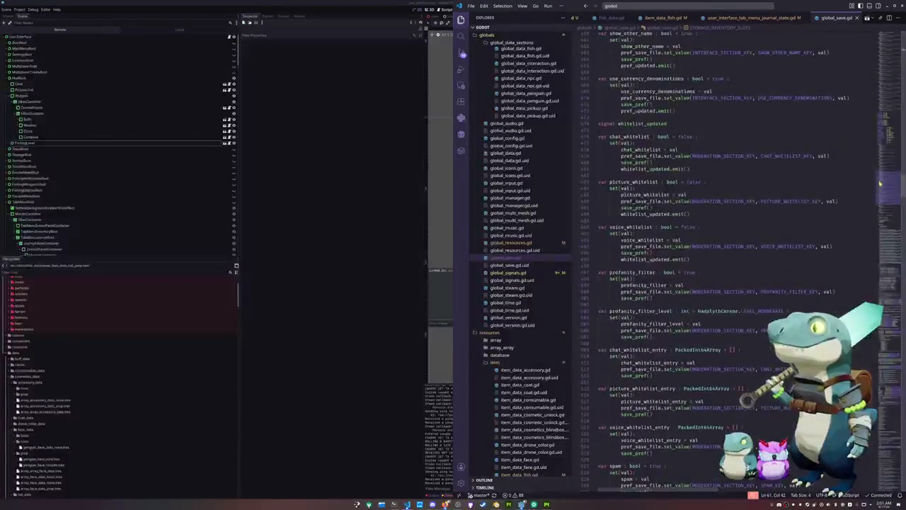
scroll(630, 241, up, 10)
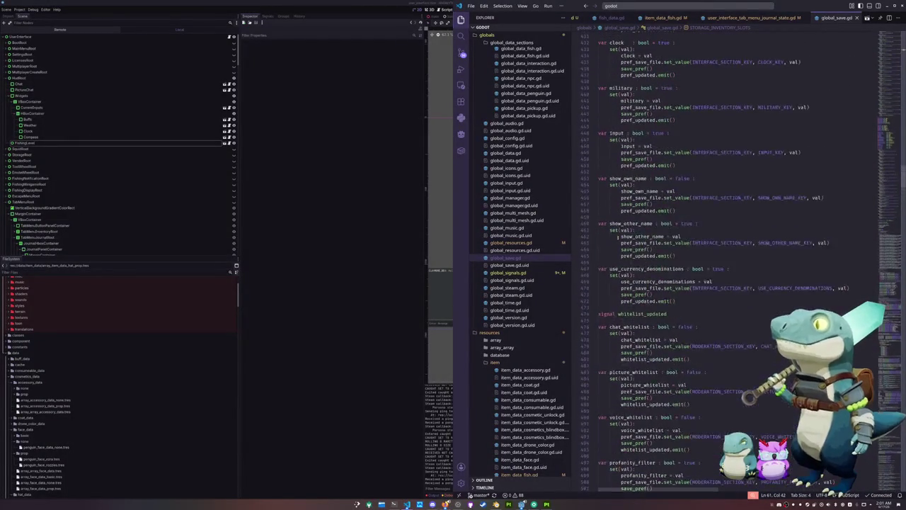
scroll(609, 239, up, 9)
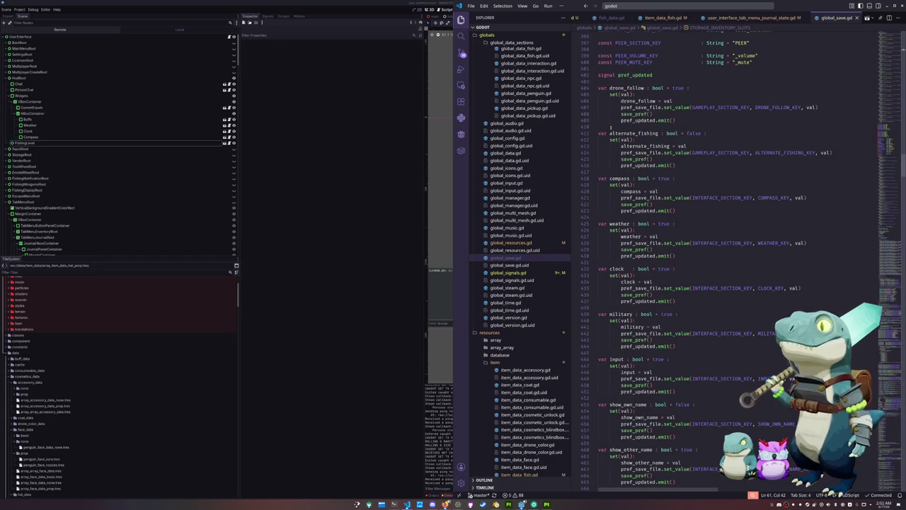
scroll(611, 128, down, 1)
click(607, 149)
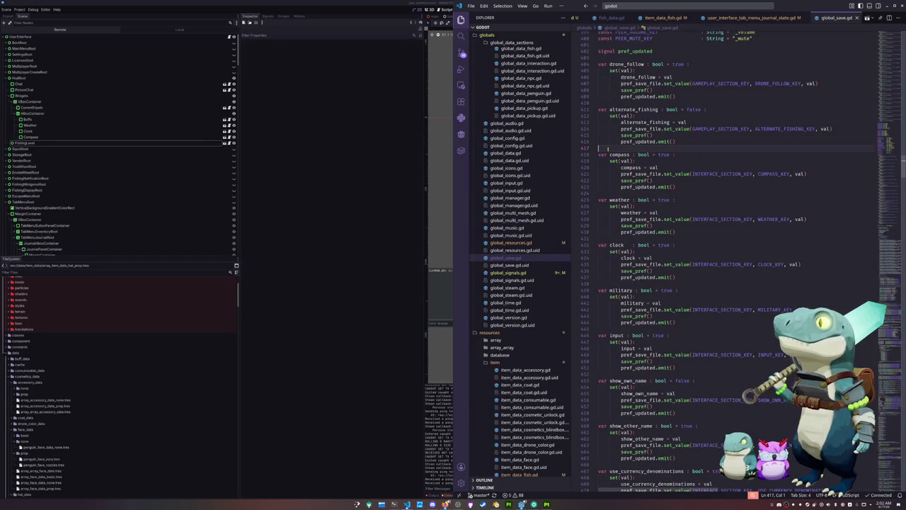
- Open blank lines below the pref_updated signal and above compass for the GAMEPLAY and UI section headings
click(613, 57)
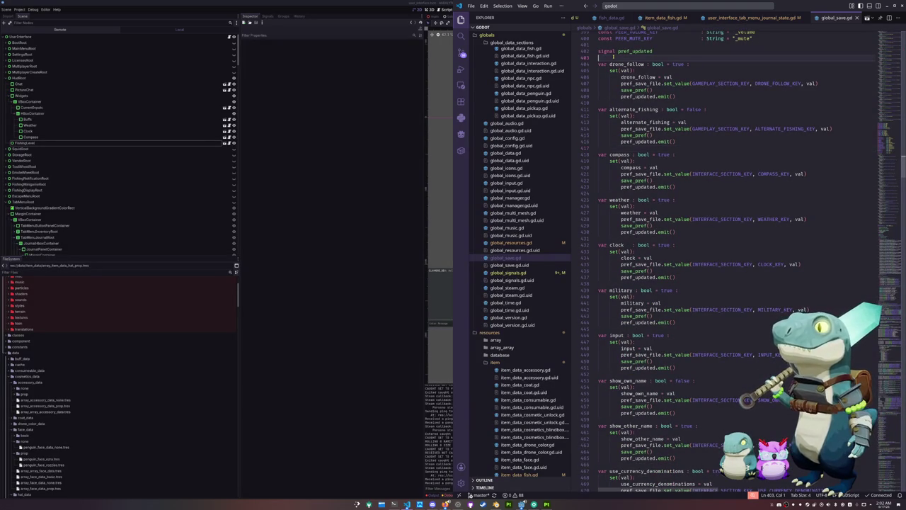
key(Return)
key(Return)
key(Up)
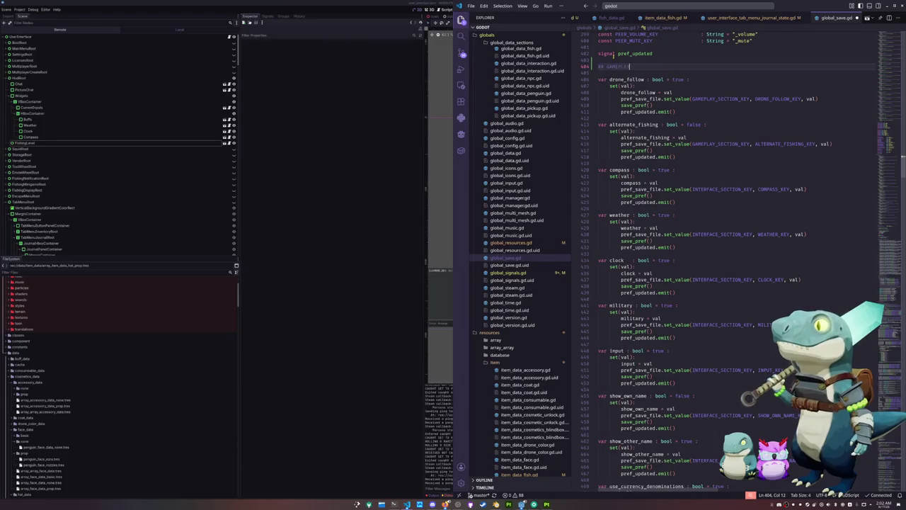
key(Down)
key(Down)
key(Down)
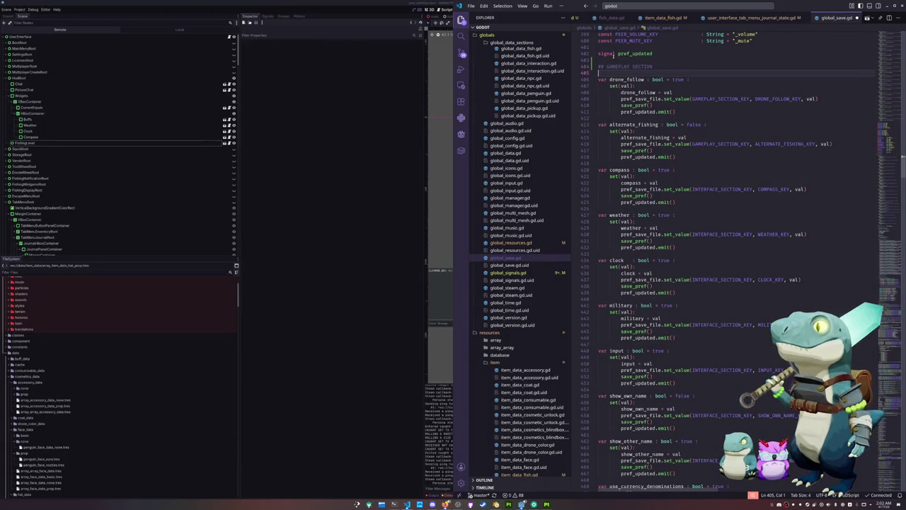
key(Return)
key(Return)
key(Up)
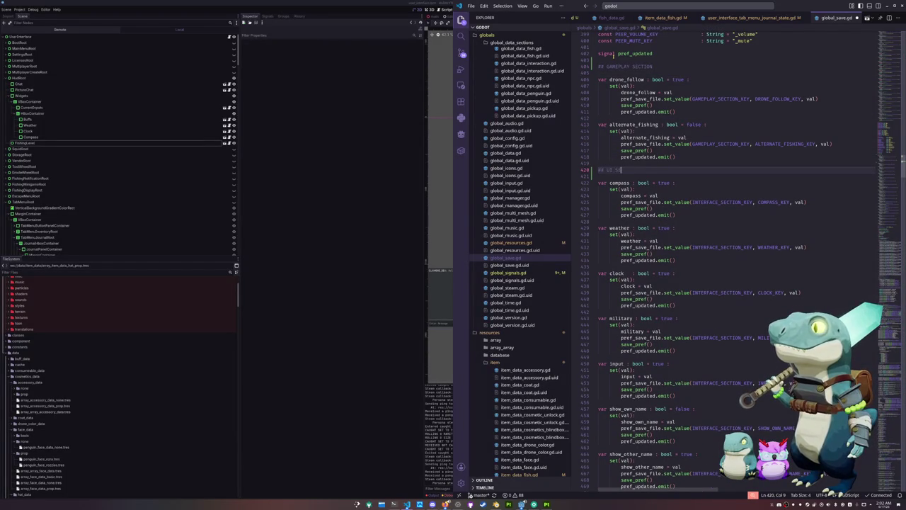
- Select the use_currency_denominations setter block
key(Down)
key(Down)
key(Down)
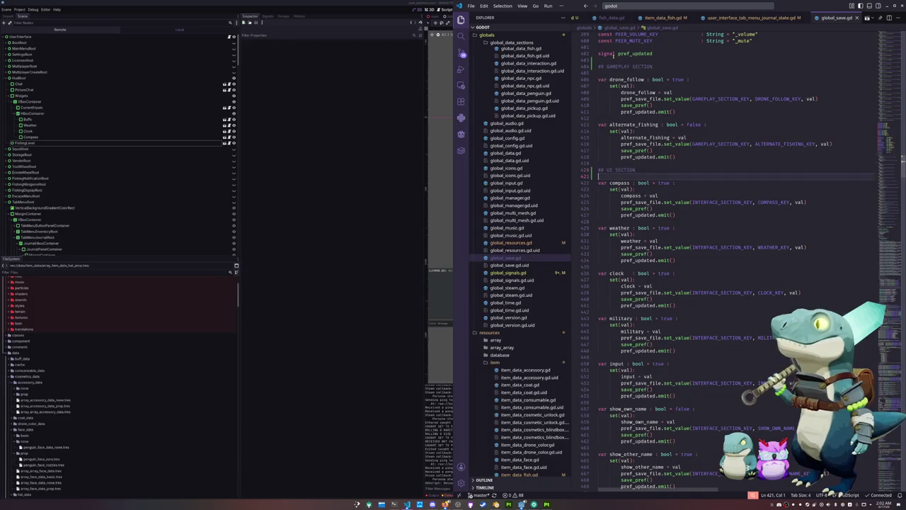
key(Down)
key(Down)
key(Down)
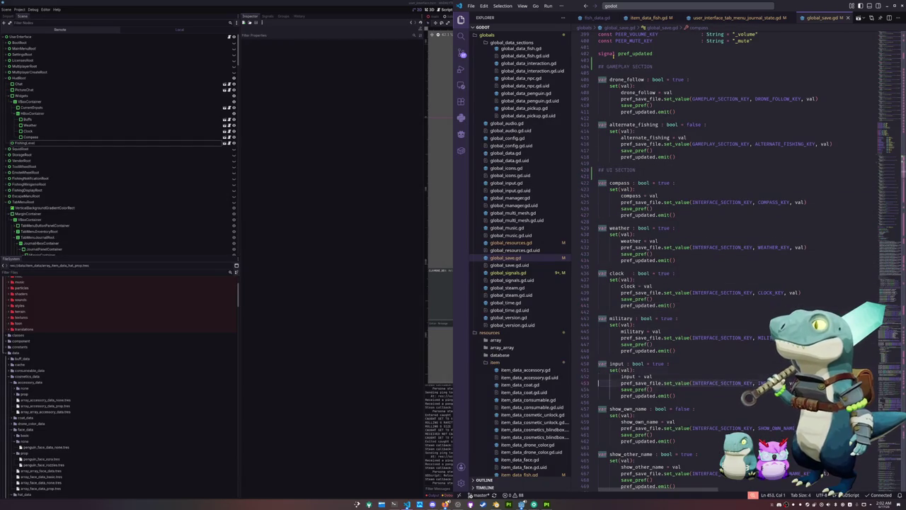
key(Up)
key(Up)
key(Up)
key(shift+Up)
key(shift+Up)
key(shift+Up)
key(shift+Up)
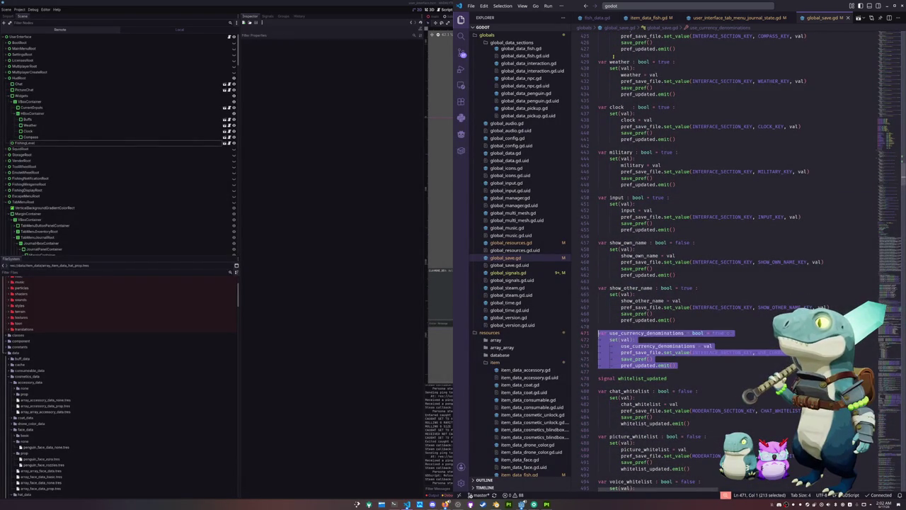
- Duplicate the use_currency_denominations setter block just below itself
key(ctrl+c)
key(Down)
key(Return)
key(Return)
key(Up)
key(ctrl+v)
key(Up)
key(Up)
key(Up)
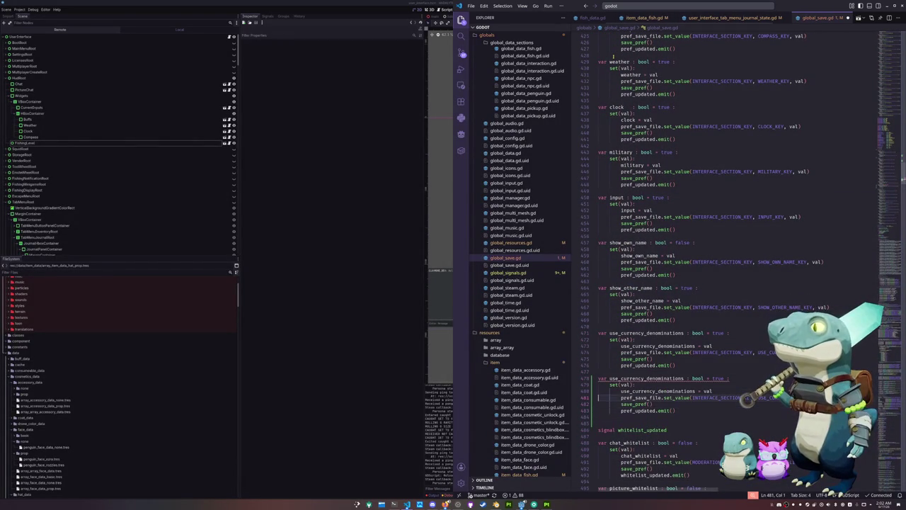
- Rename the copied variable to show_fishing_level_progress in its declaration and assignment
key(ctrl+shift+Left)
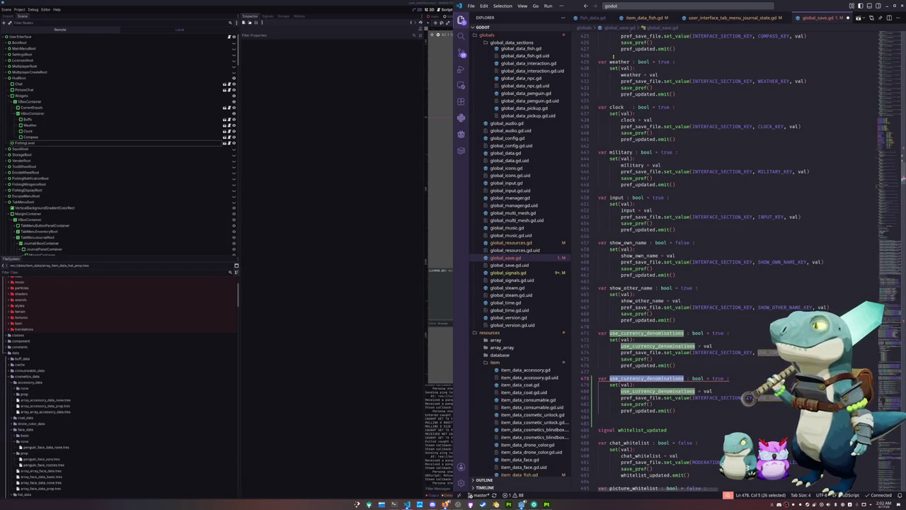
text(show_leve)
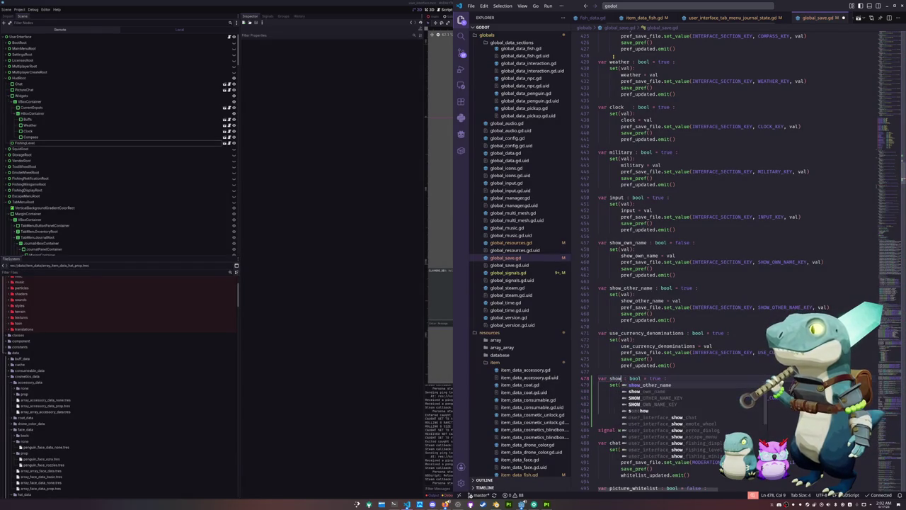
key(BackSpace)
key(BackSpace)
key(BackSpace)
text(fishing_le)
text(vel_progress)
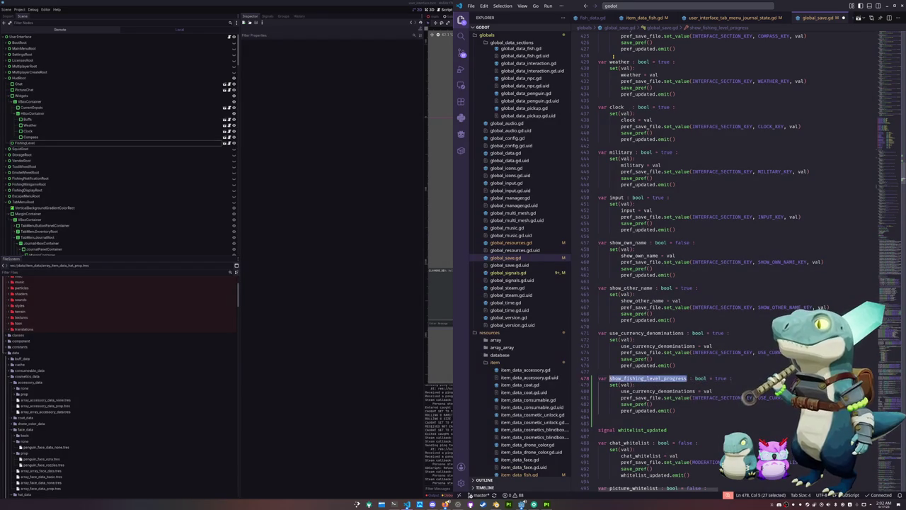
drag(695, 391, 621, 391)
key(ctrl+v)
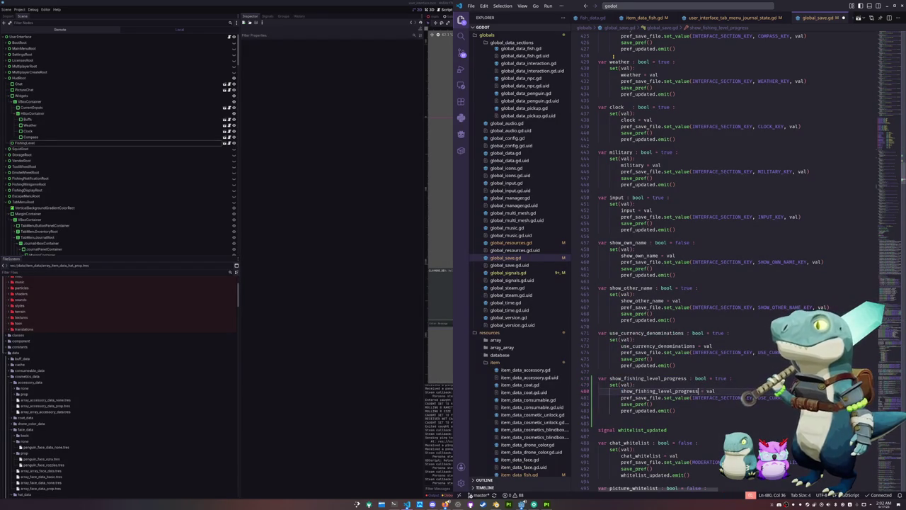
- Change the copy's save key to SHOW_FISHING_LEVEL_PROGRESS
drag(692, 397, 743, 398)
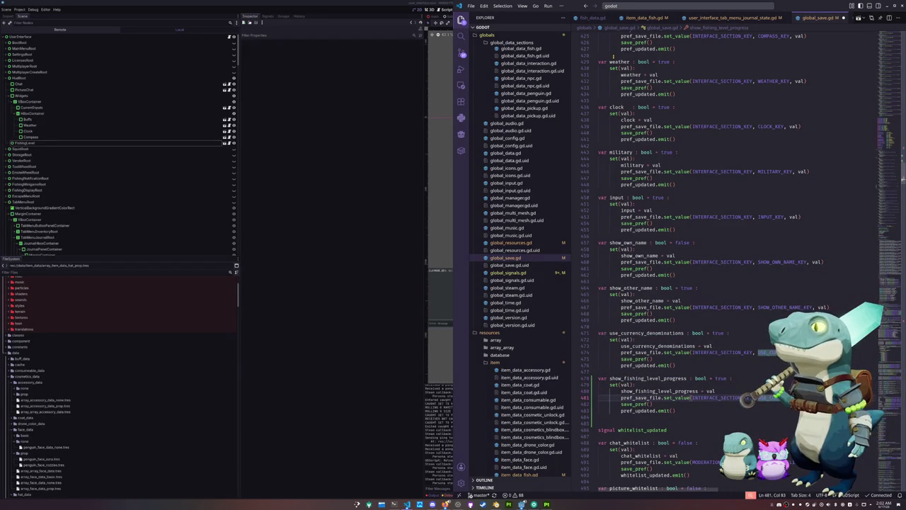
key(ctrl+shift+Left)
text(SHOW)
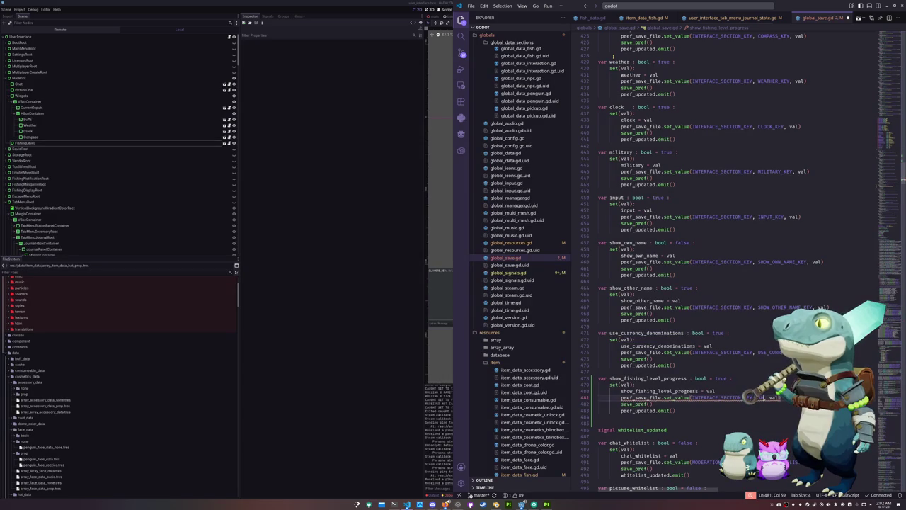
text(_FISH)
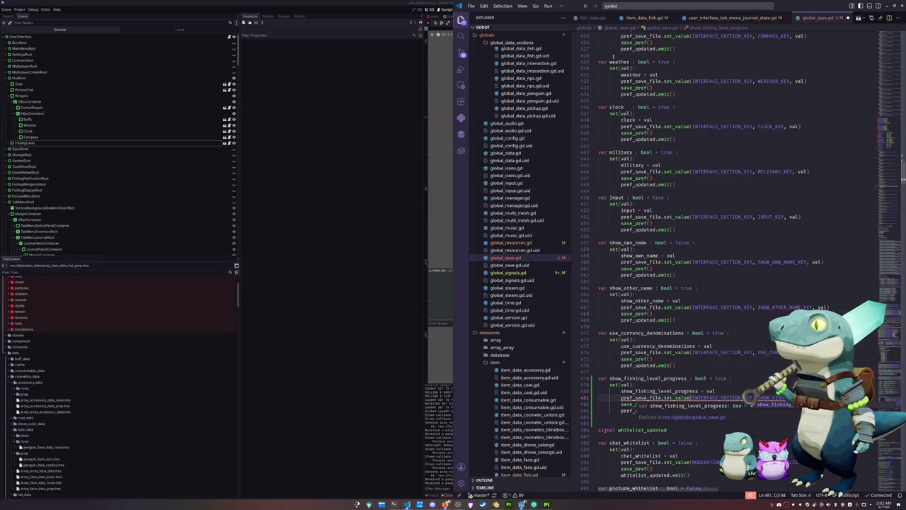
key(ctrl+shift+Left)
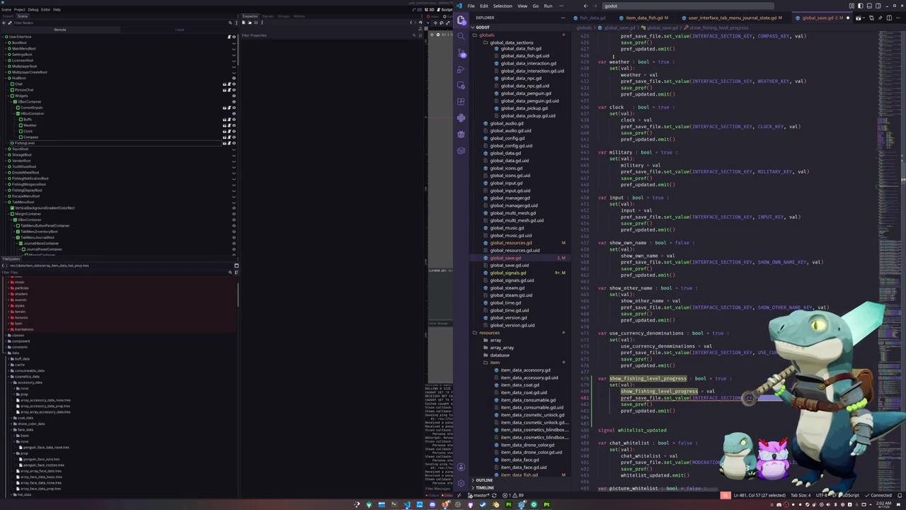
scroll(746, 400, up, 15)
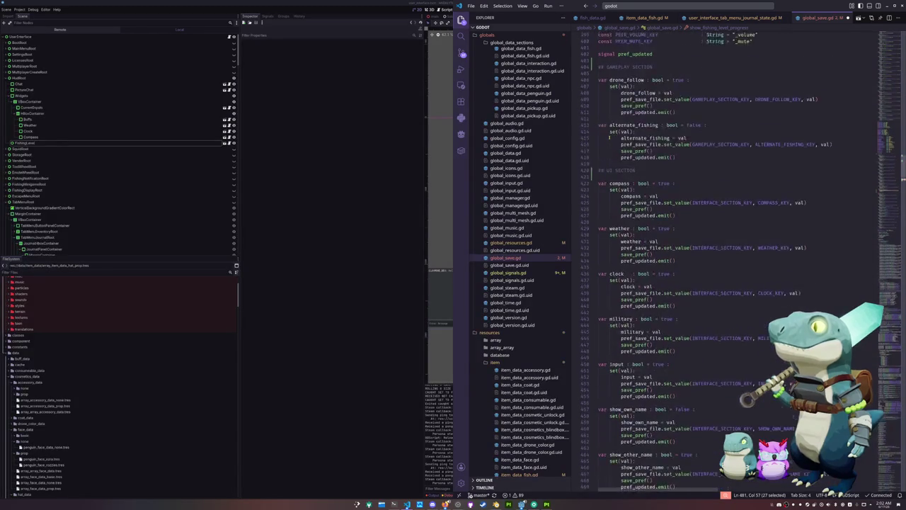
- Add const SHOW_FISHING_LEVEL_PROGRESS : String = "show_fishing_level_progress" after the interface key constants
scroll(595, 147, up, 3)
click(613, 160)
key(Return)
key(Up)
text(const SHOW_FISHING_LEVEL_PROGRESS   )
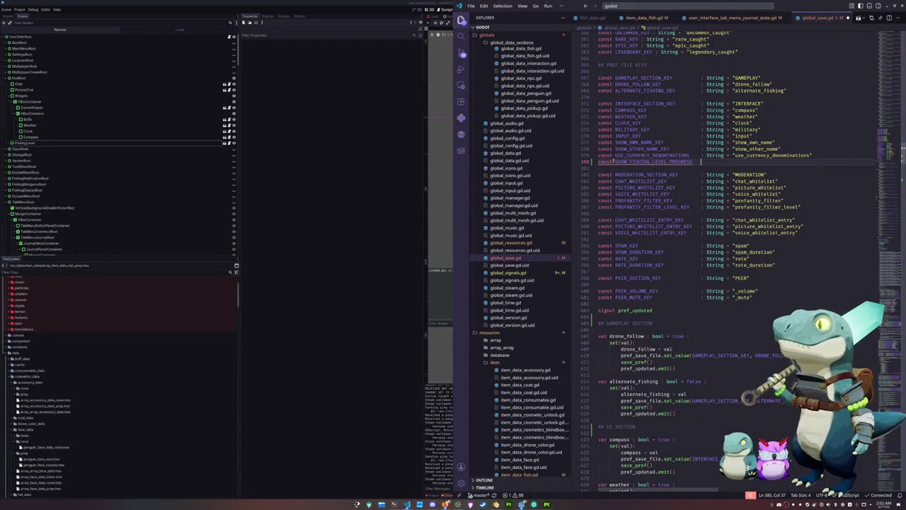
text(: String)
text(= "show_fi)
text(shing_level_)
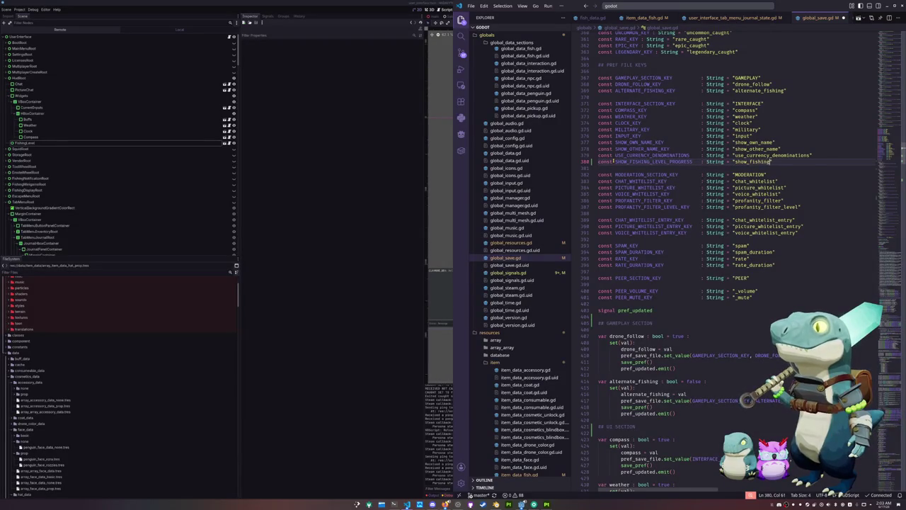
text(progress)
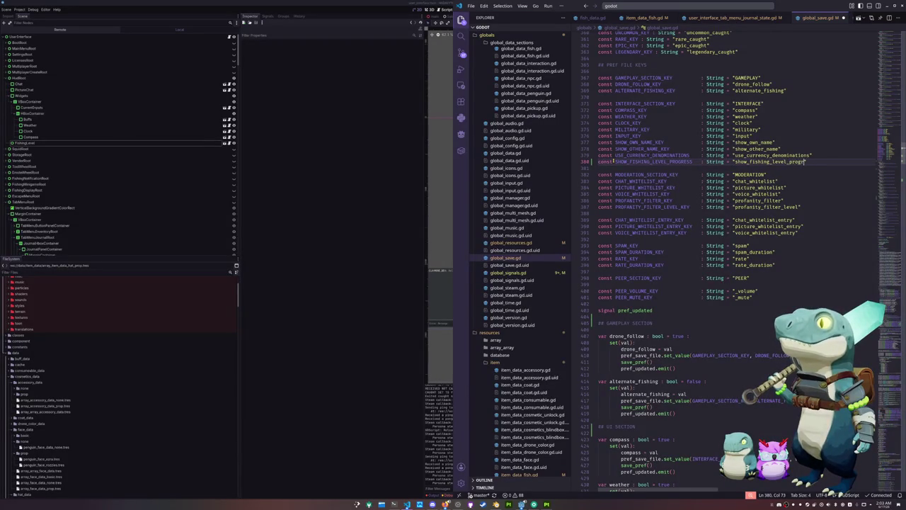
- Search for USE_CURRENCY_DENOMINATIONS and step through the matches to its loading line
double_click(651, 155)
scroll(702, 277, down, 10)
scroll(701, 277, down, 10)
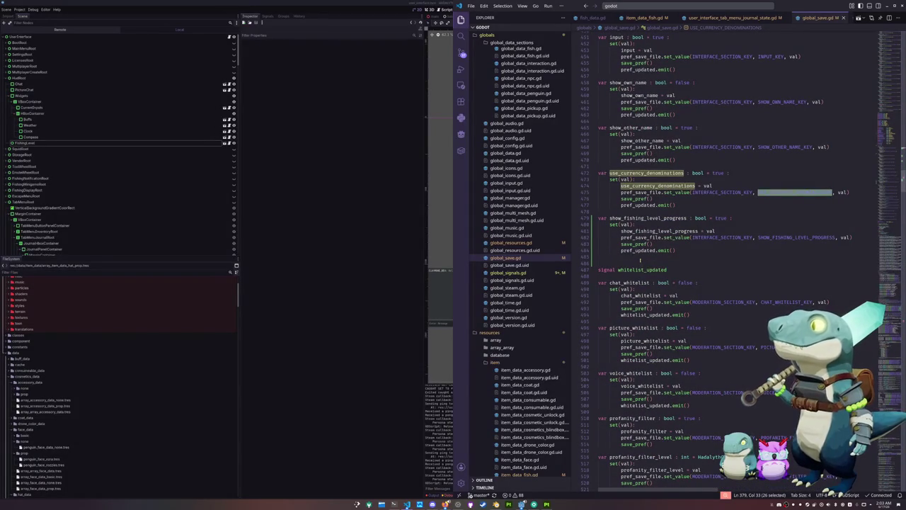
key(ctrl+f)
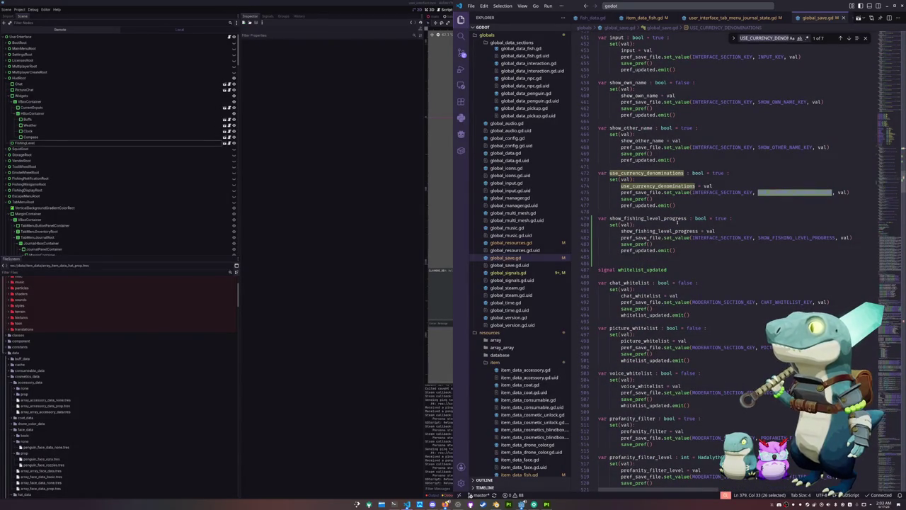
click(849, 39)
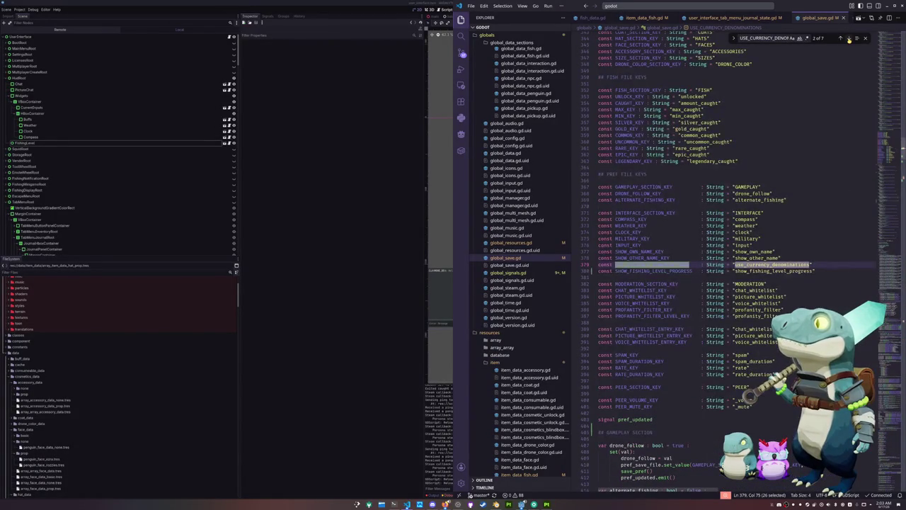
click(848, 39)
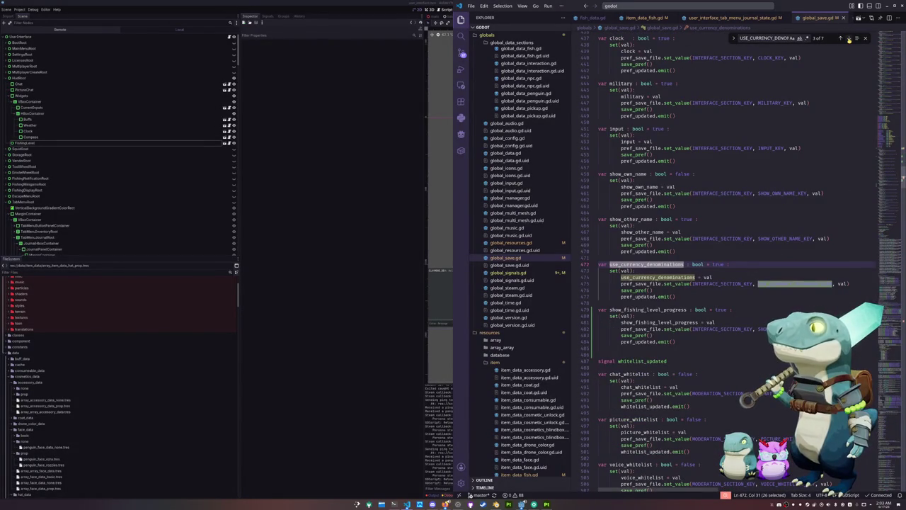
click(849, 39)
click(848, 39)
click(848, 38)
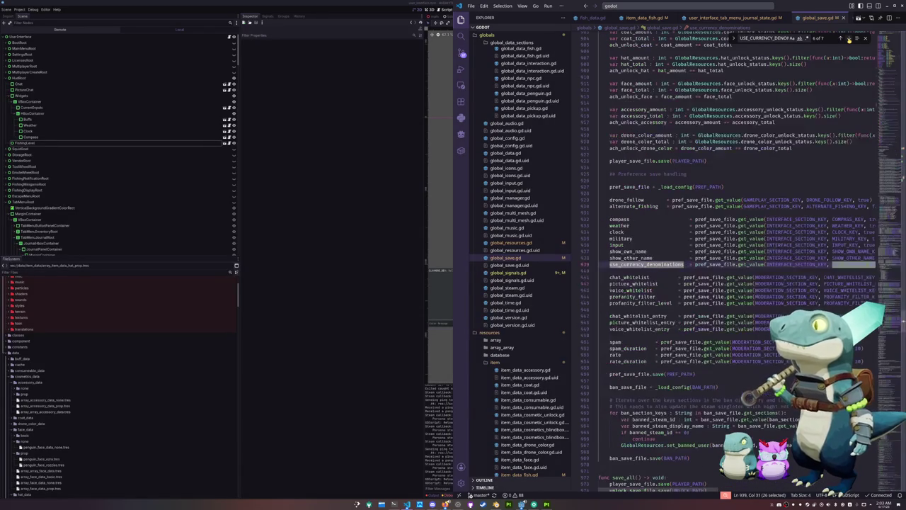
click(660, 271)
- Add show_fishing_level_progress = pref_save_file.get_value(INTERFACE_SECTION_KEY, SHOW_FISHING_LEVEL_PROGRESS, …) below the currency load line
key(Return)
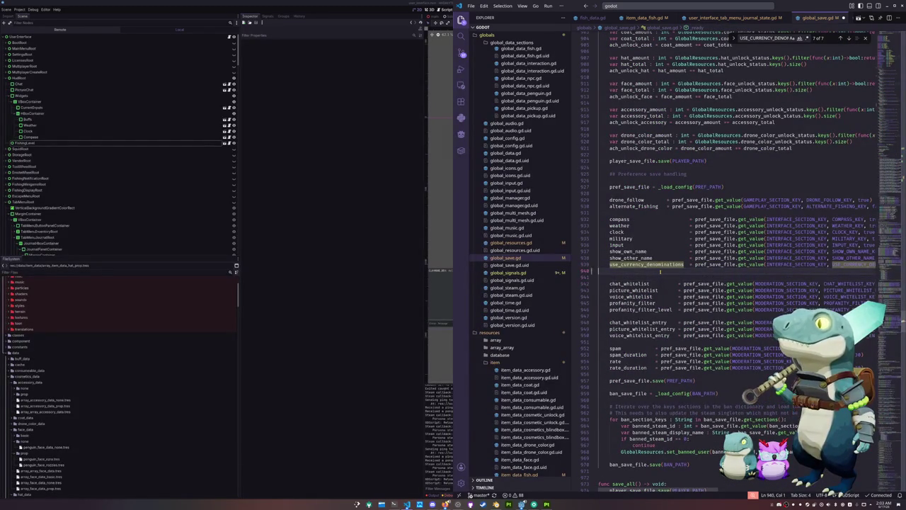
text(show_fishing)
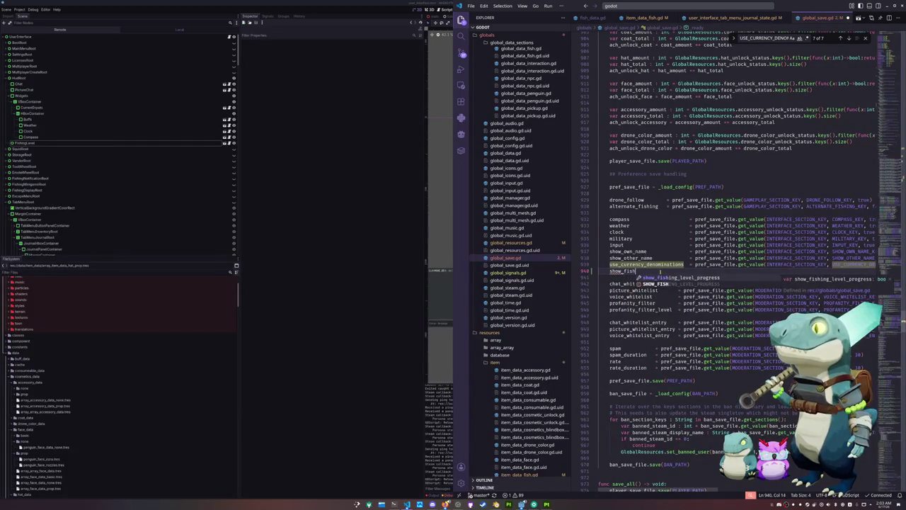
text(_level_progre)
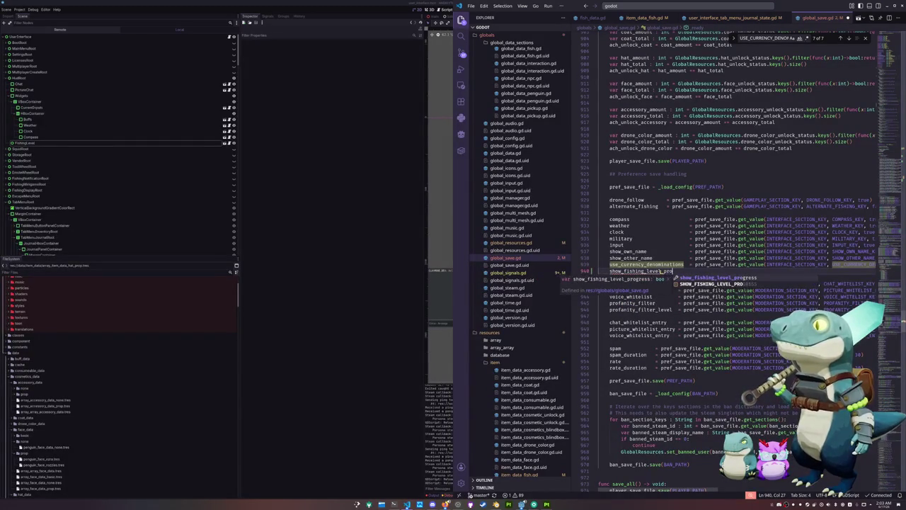
text(ss = pre)
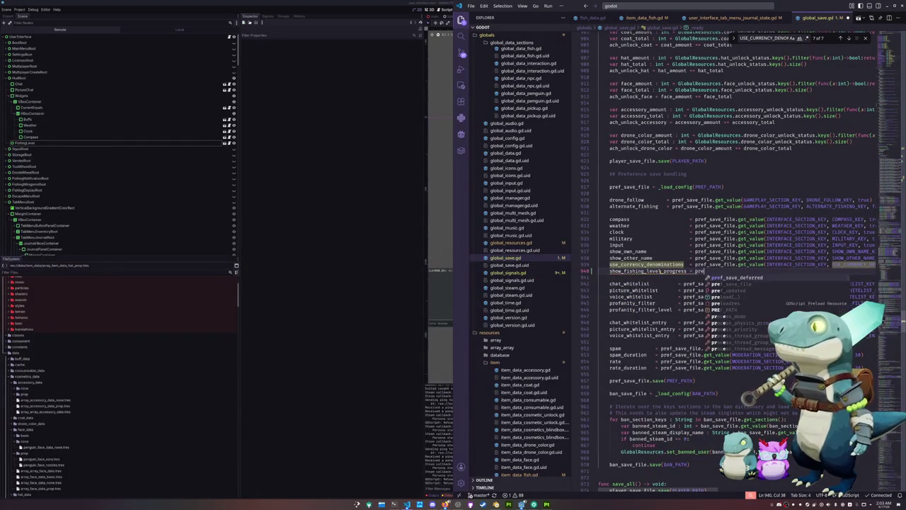
text(f_save_file.)
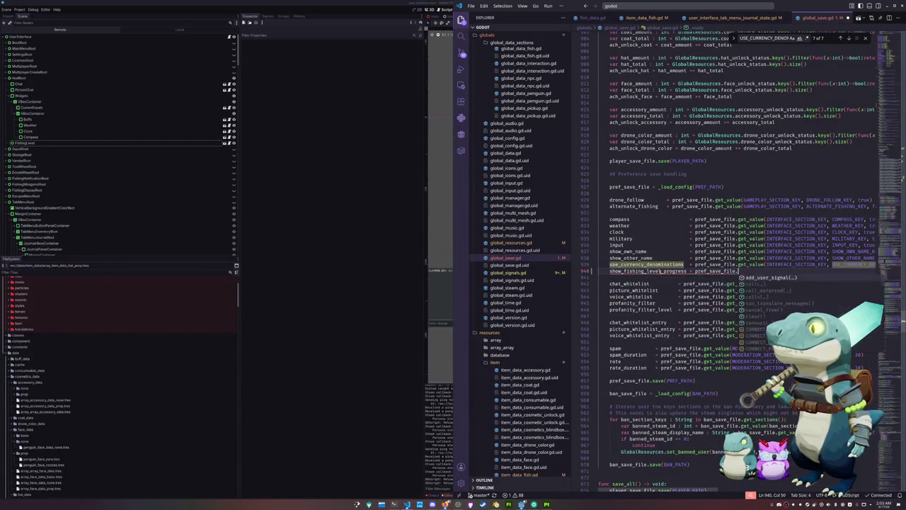
text(get_value)
text((INTERFACE_)
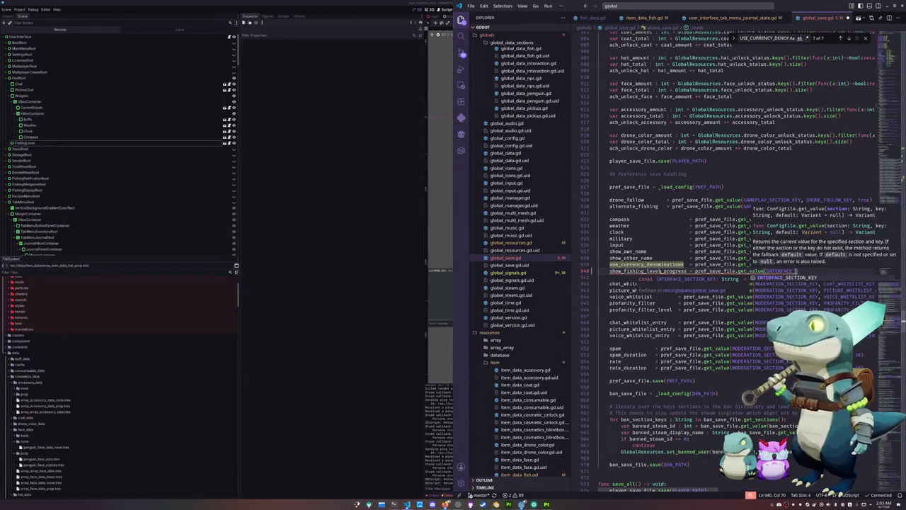
key(Return)
text(, )
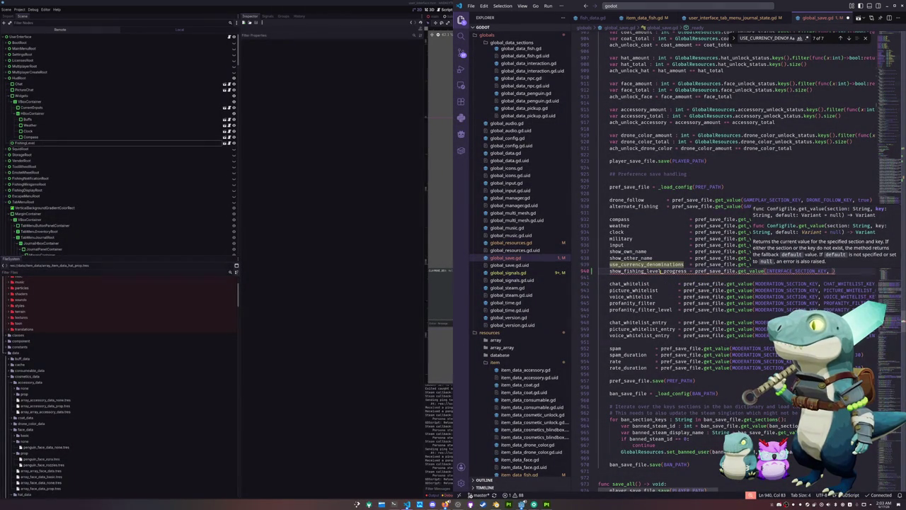
text(SHOW_FISHING_)
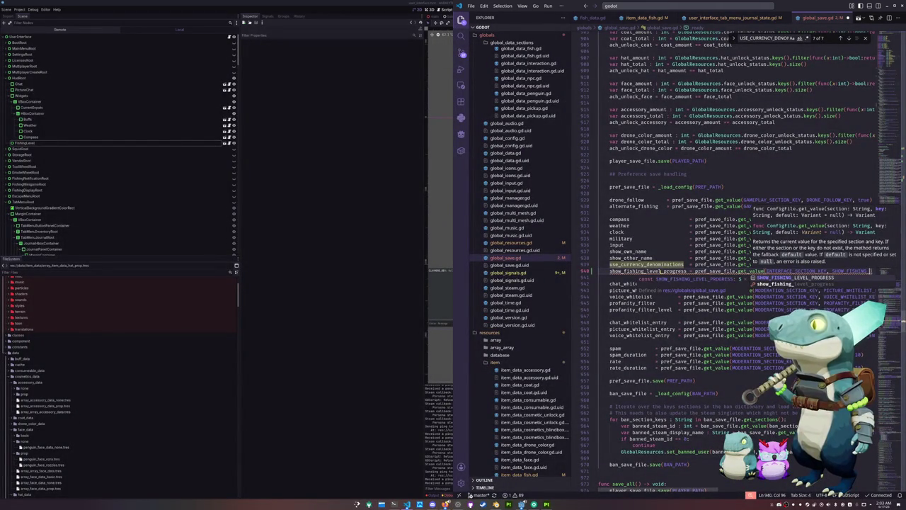
key(Return)
text(,)
click(660, 275)
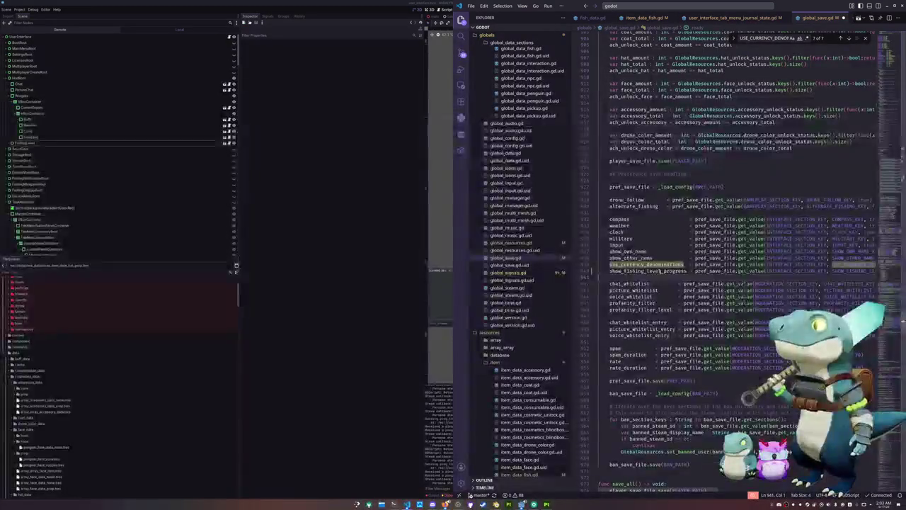
- Check the key constants and review the currency and fishing-progress load lines
scroll(619, 279, down, 2)
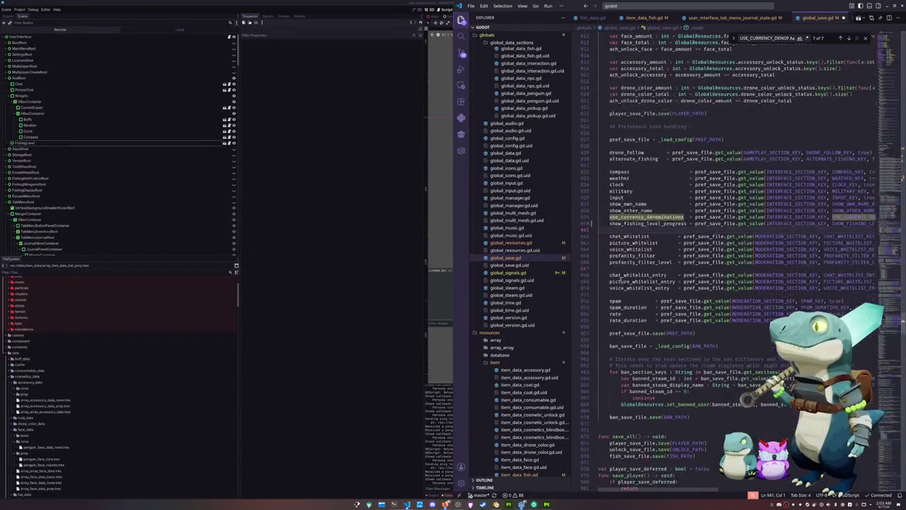
click(848, 38)
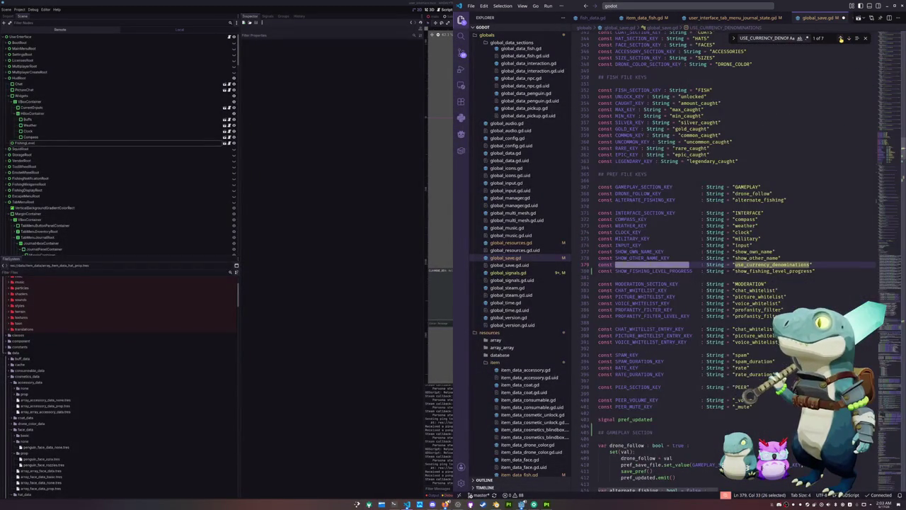
click(841, 38)
click(672, 276)
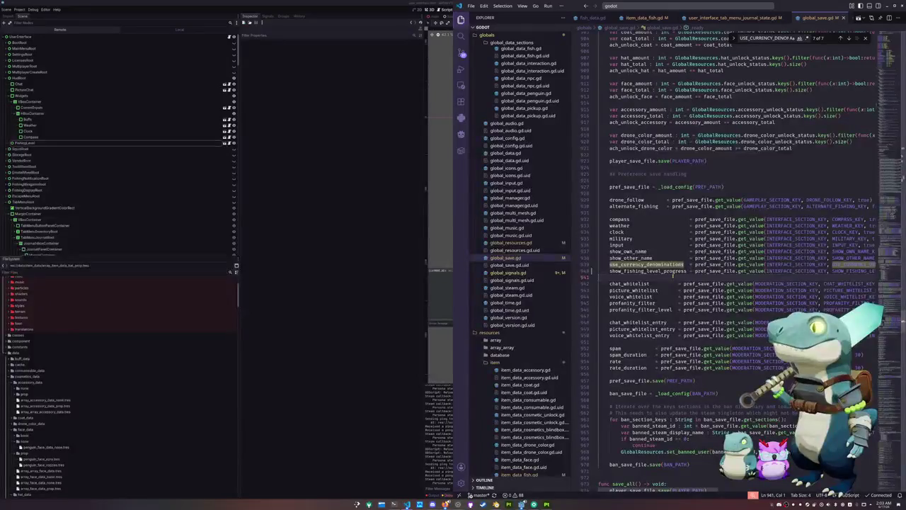
double_click(647, 264)
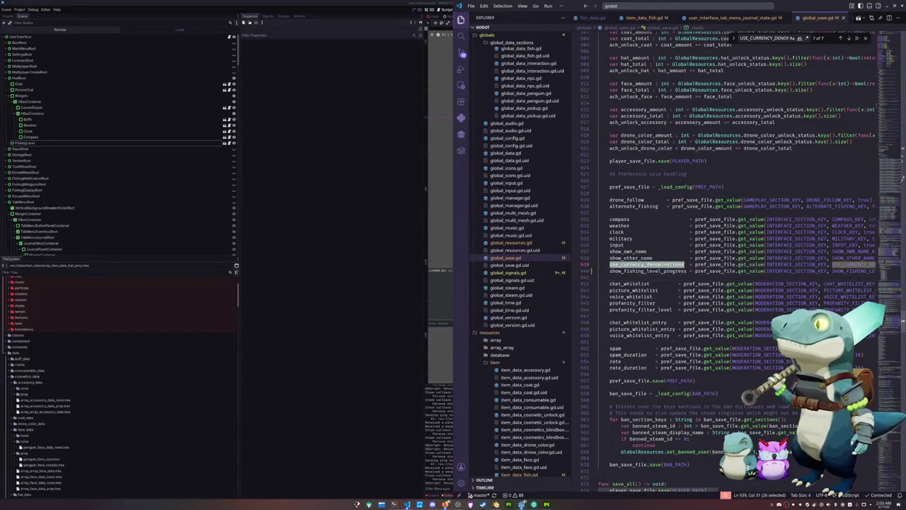
drag(663, 271, 665, 271)
scroll(663, 271, down, 20)
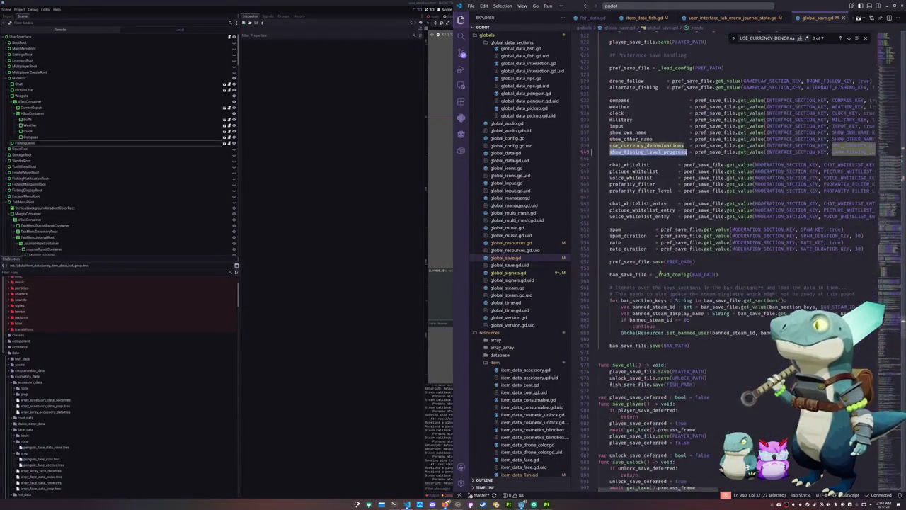
scroll(661, 275, down, 20)
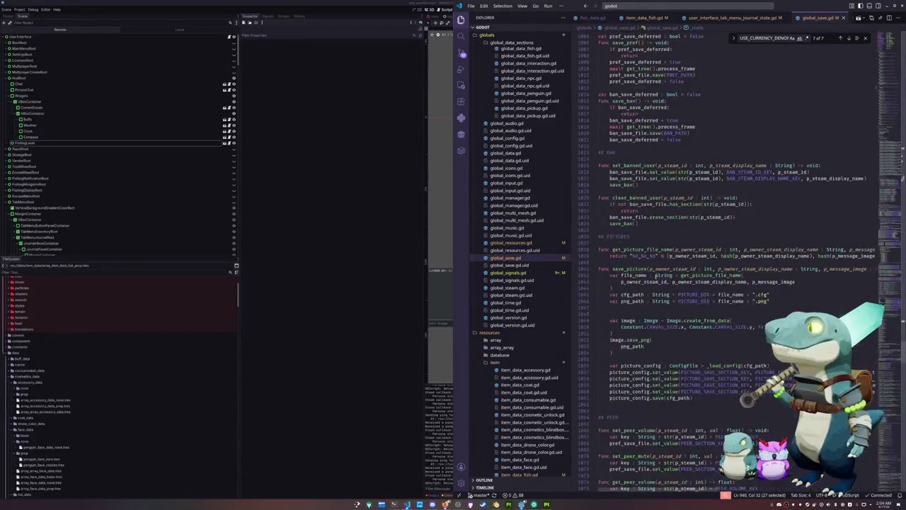
click(626, 17)
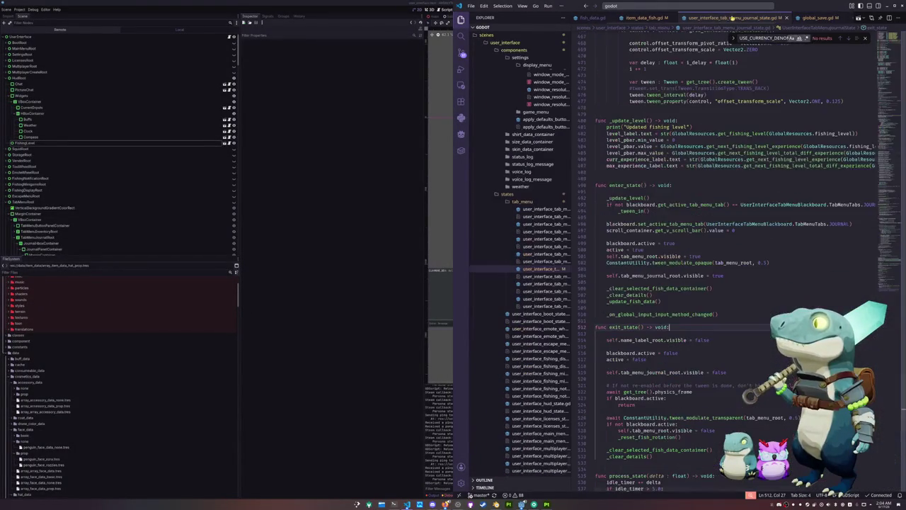
- In fishing_level.gd's show-level handler, add 'if not GlobalSave.show_fishing_level_progress: return' after the tween setup
click(598, 17)
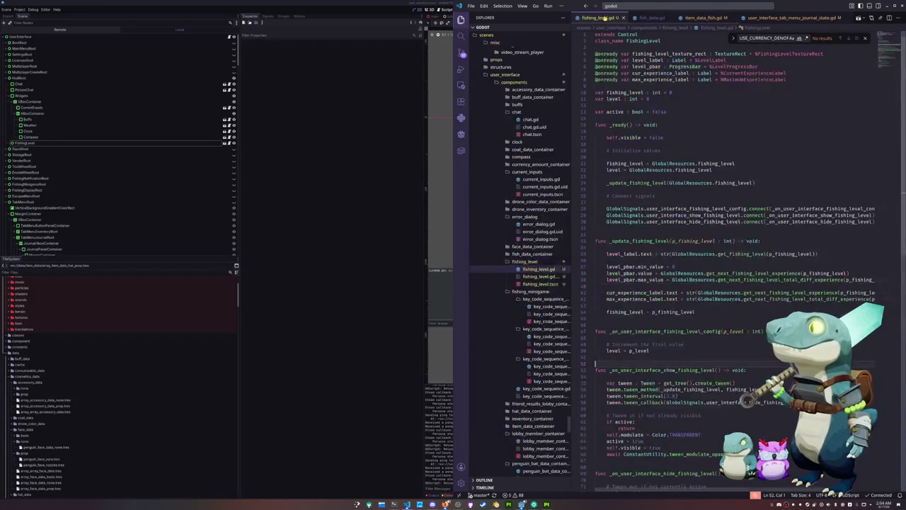
scroll(606, 260, down, 3)
click(607, 317)
key(Return)
key(Return)
key(Delete)
key(Delete)
key(Down)
key(Down)
key(Down)
key(Return)
key(ctrl+shift+Return)
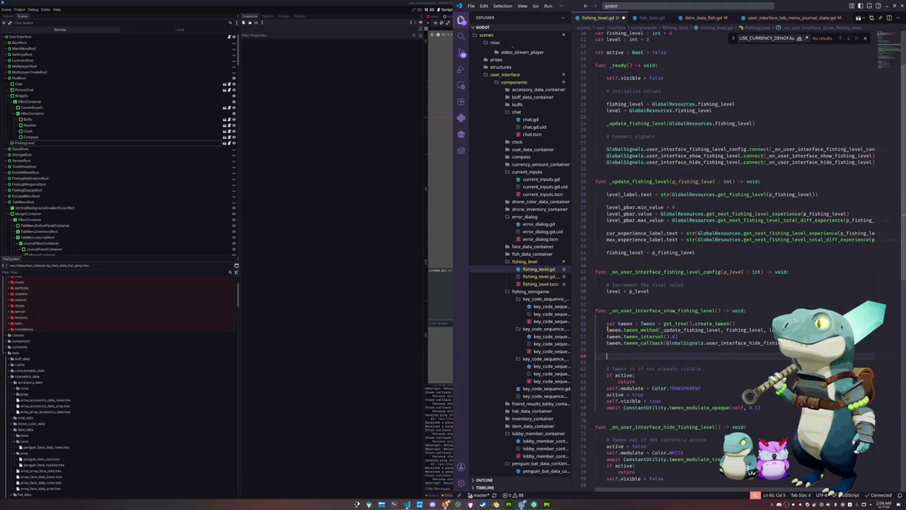
text(if not Global)
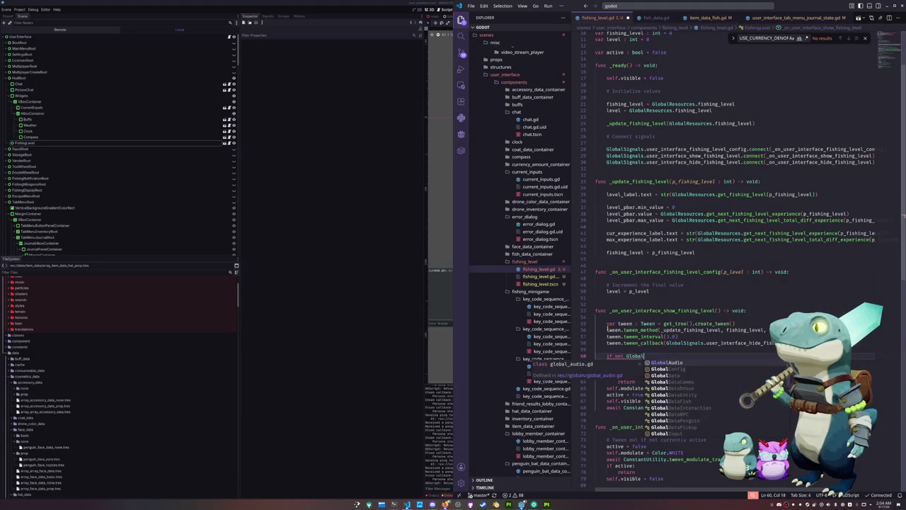
text(Save.show_fishing_level_progress)
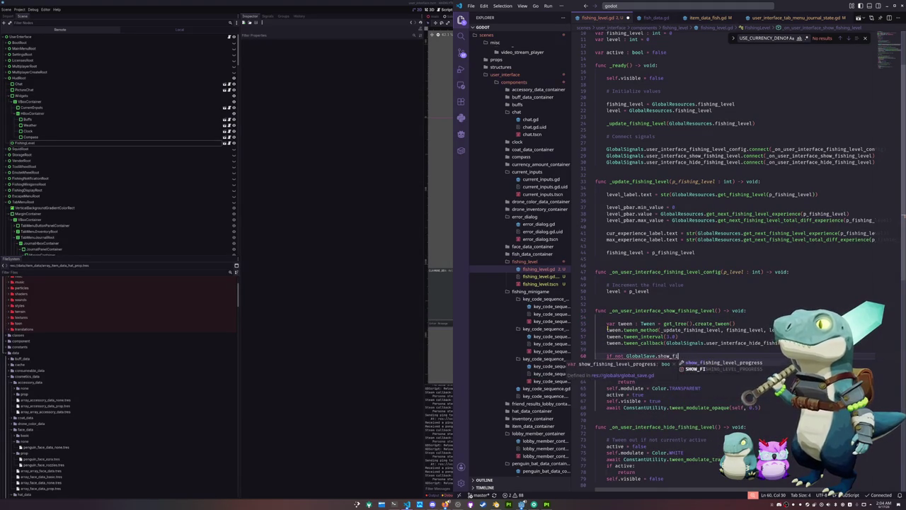
key(Return)
text(return)
- Add a comment above the check explaining the level bar is hidden while the setting is off
key(Up)
key(Home)
key(Home)
key(ctrl+shift+Return)
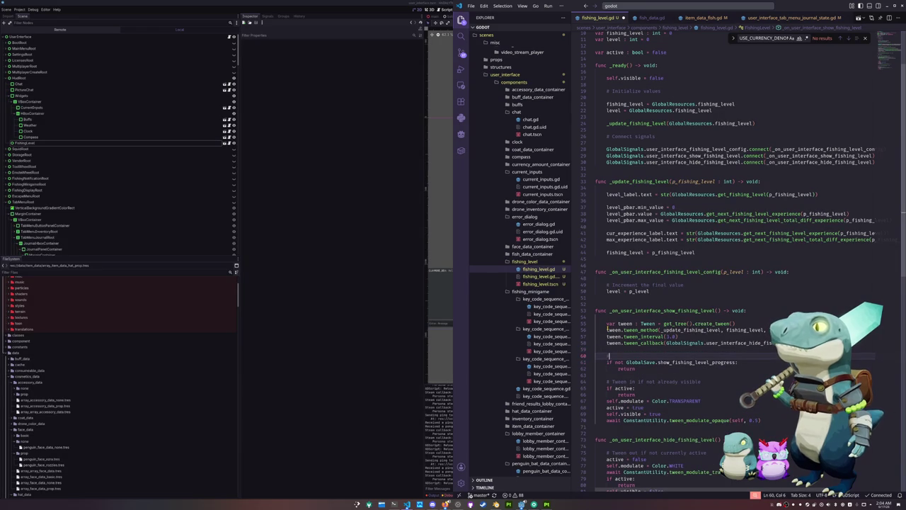
text(abled)
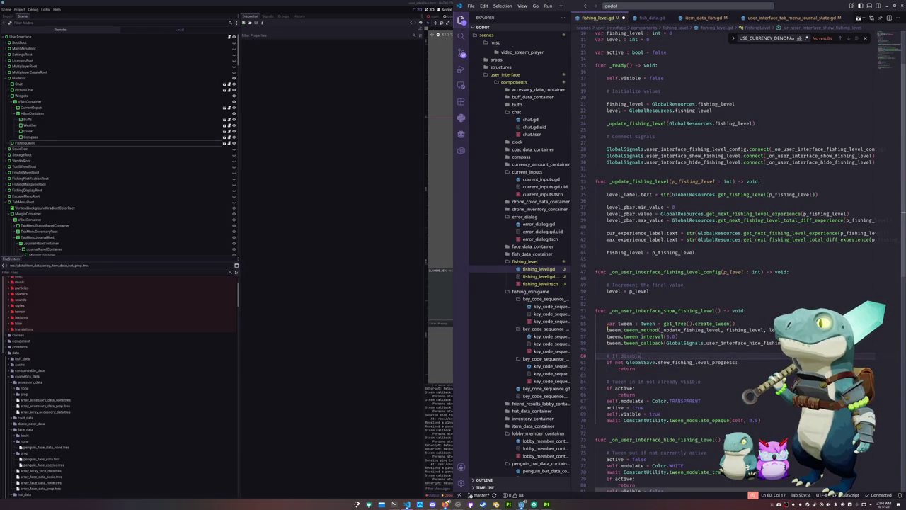
text( do not show)
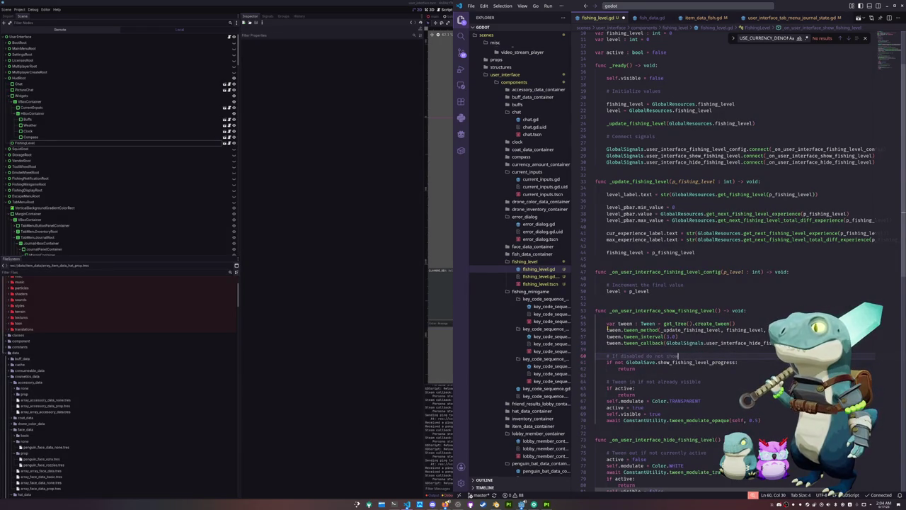
key(Down)
key(Home)
key(Home)
key(Left)
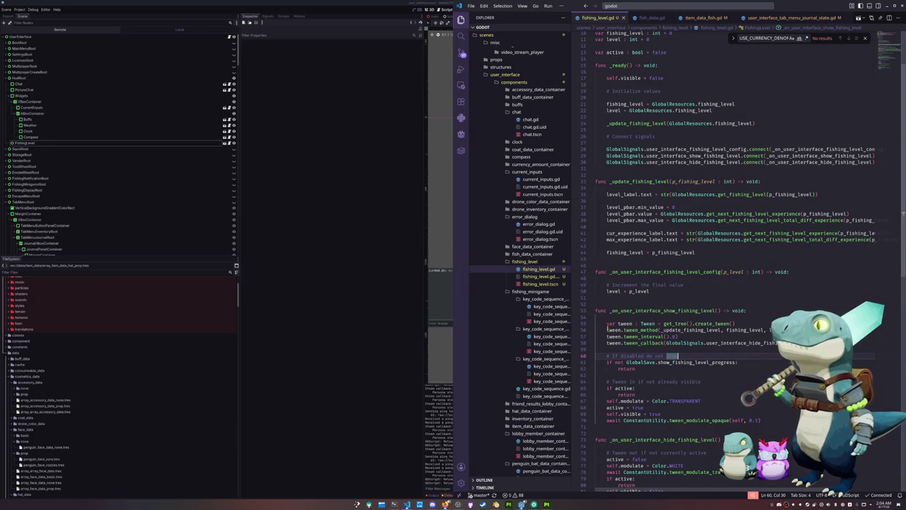
text(, but stil)
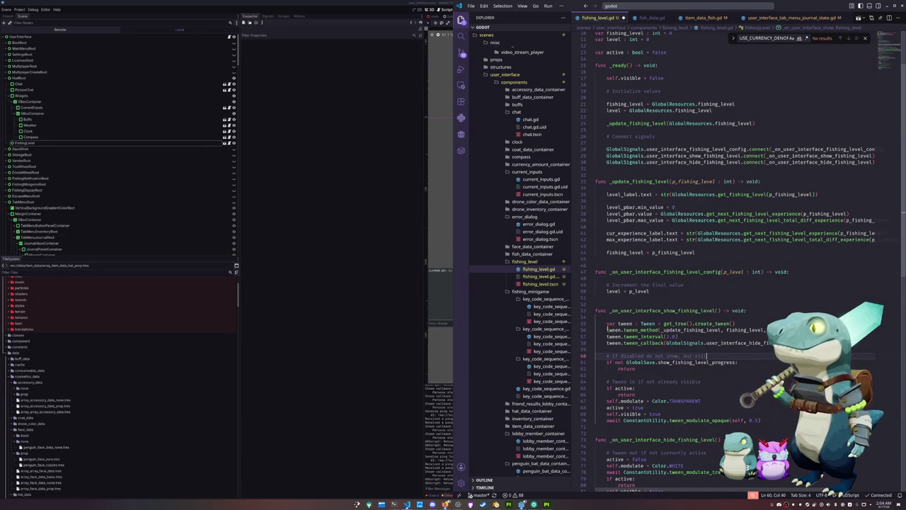
text(l scdate internals so it)
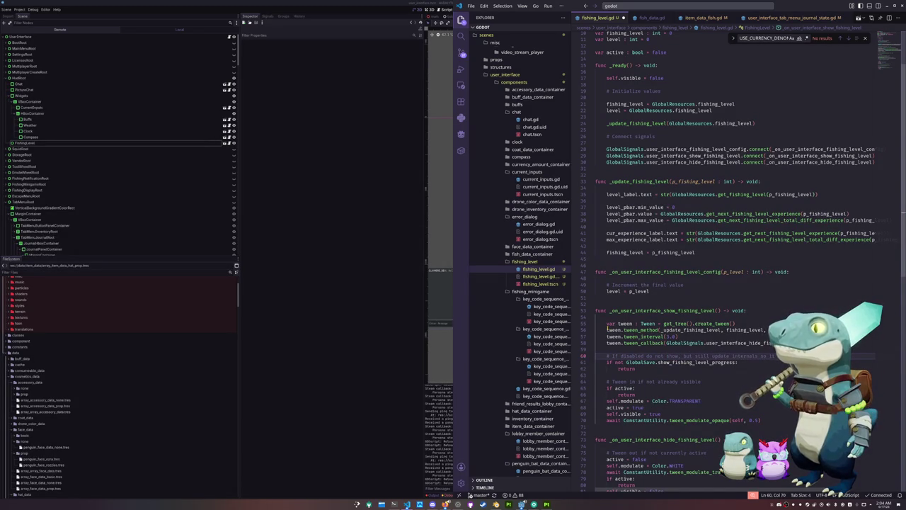
key(Return)
text(# is turned)
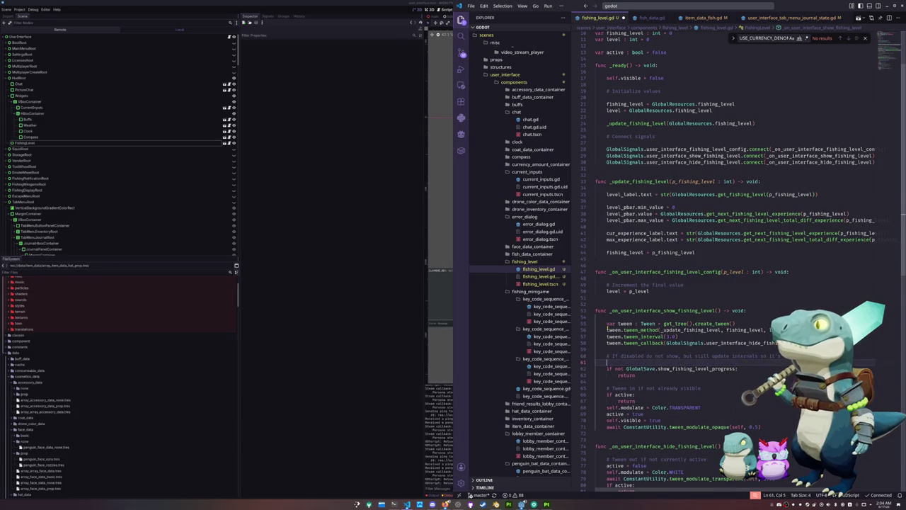
text( back on)
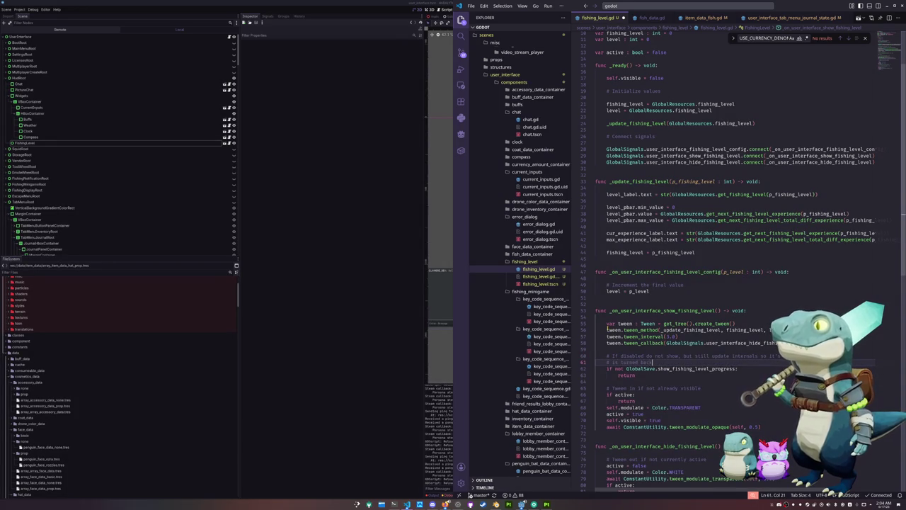
key(Return)
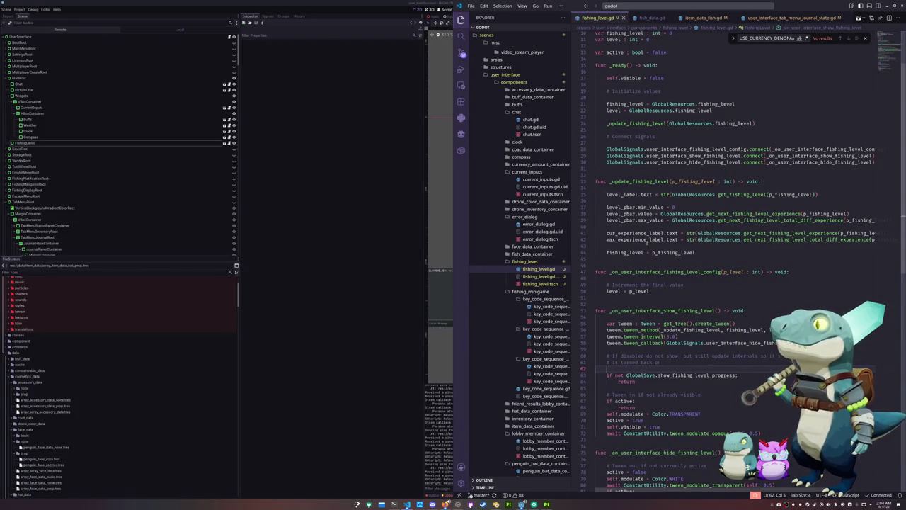
click(647, 18)
- Review the new early-return check in fishing_level.gd, then bring the Godot editor forward
click(598, 17)
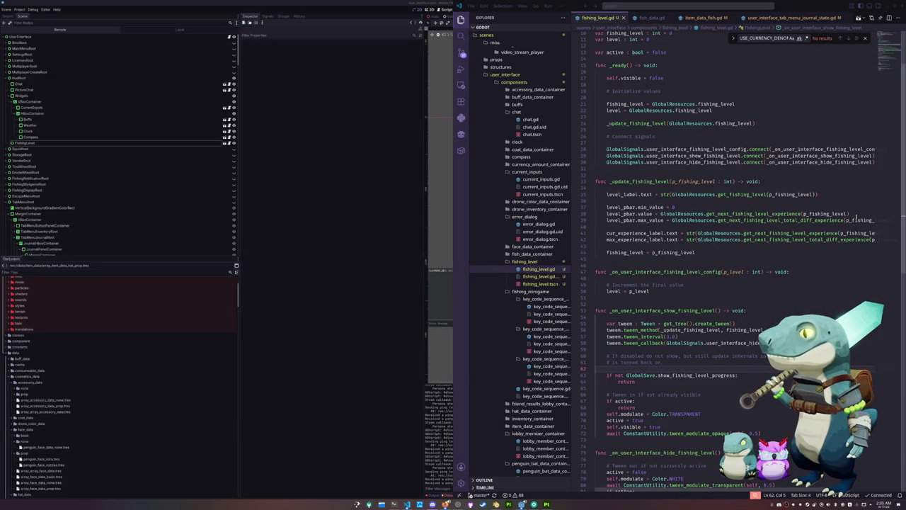
scroll(669, 293, down, 2)
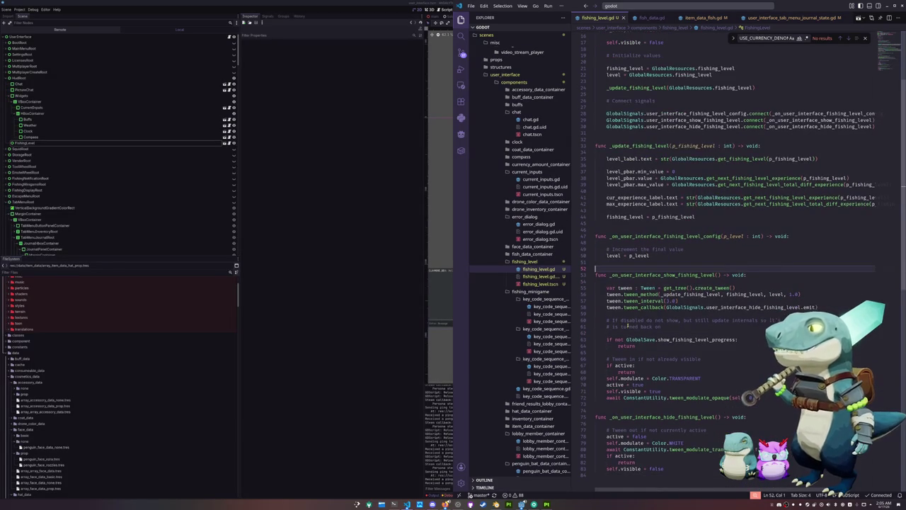
click(415, 318)
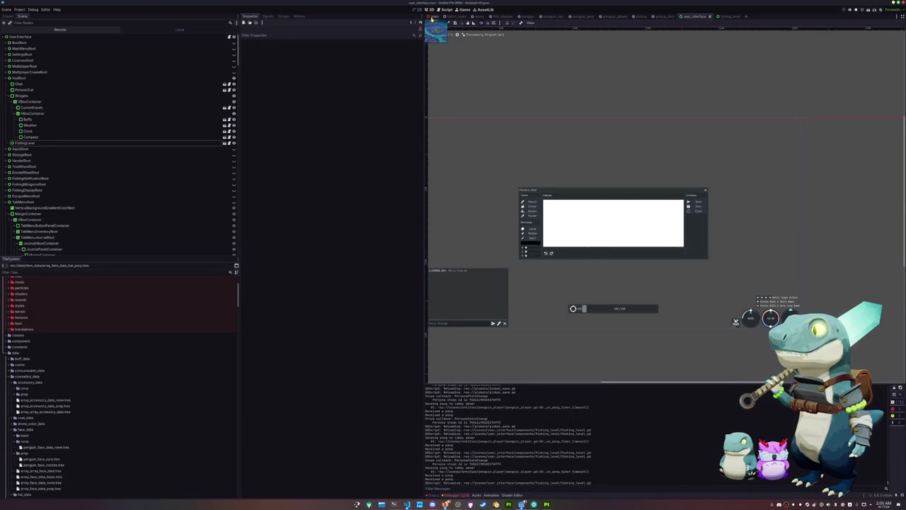
- Collapse HudRoot, expand SettingsRoot and make the Settings panel visible in the viewport
click(432, 17)
click(693, 17)
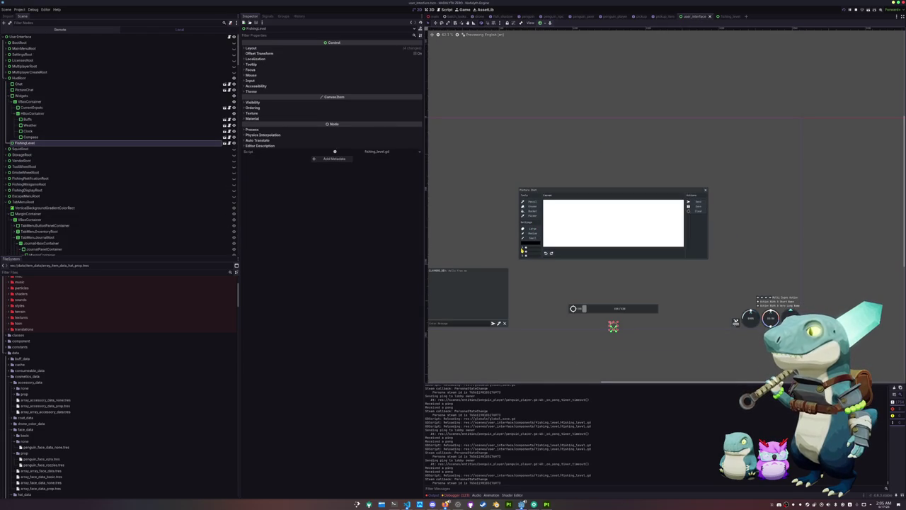
scroll(521, 242, left, 2)
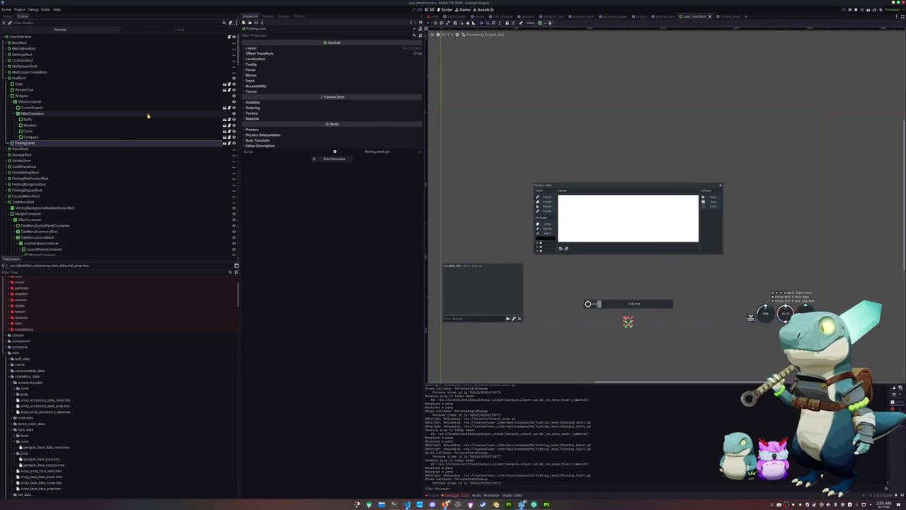
click(15, 78)
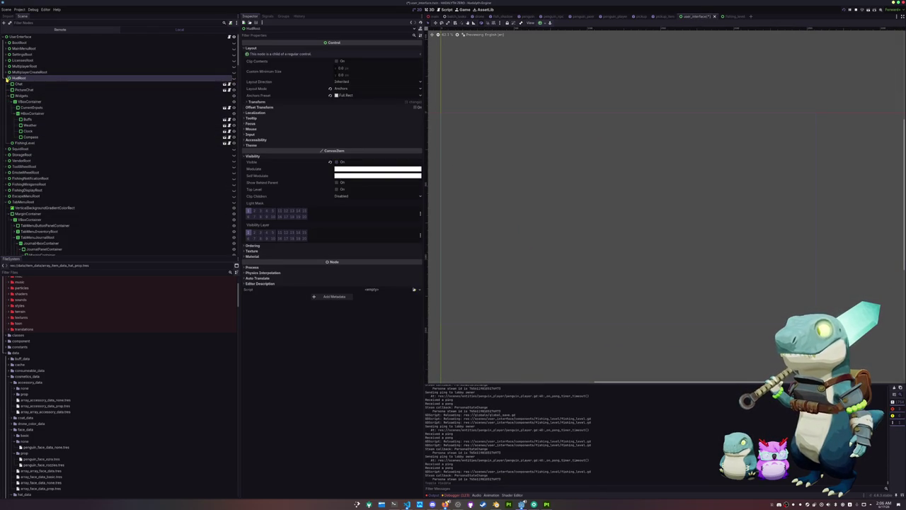
click(6, 78)
click(5, 54)
click(233, 54)
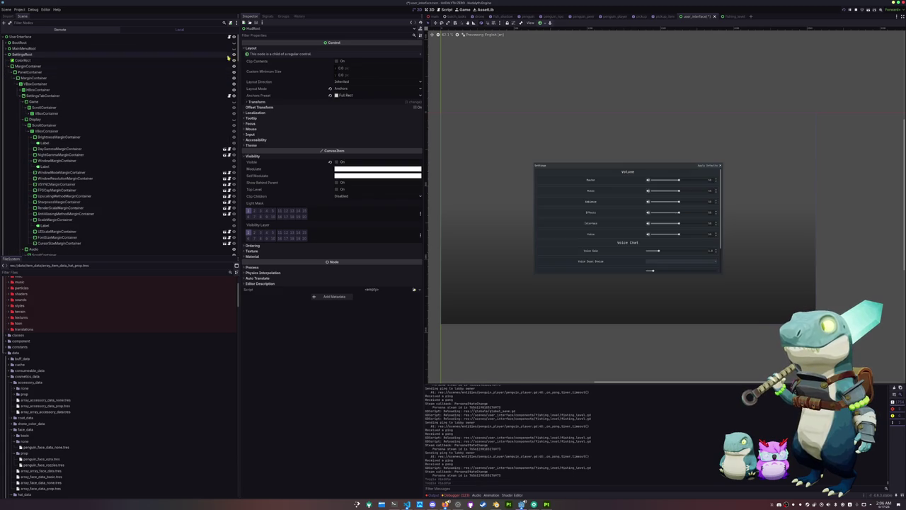
- Expand the Game section and select the currency denominations option row
click(591, 190)
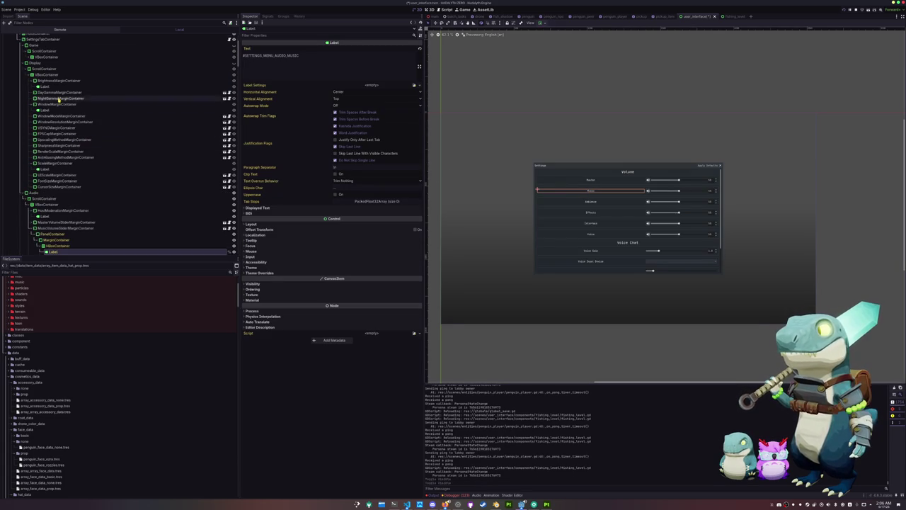
scroll(43, 106, up, 3)
click(35, 119)
click(33, 101)
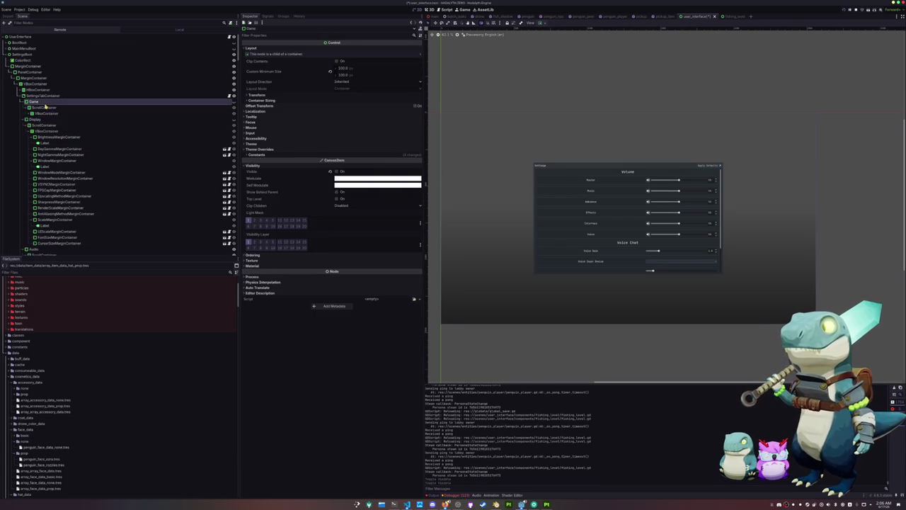
click(29, 113)
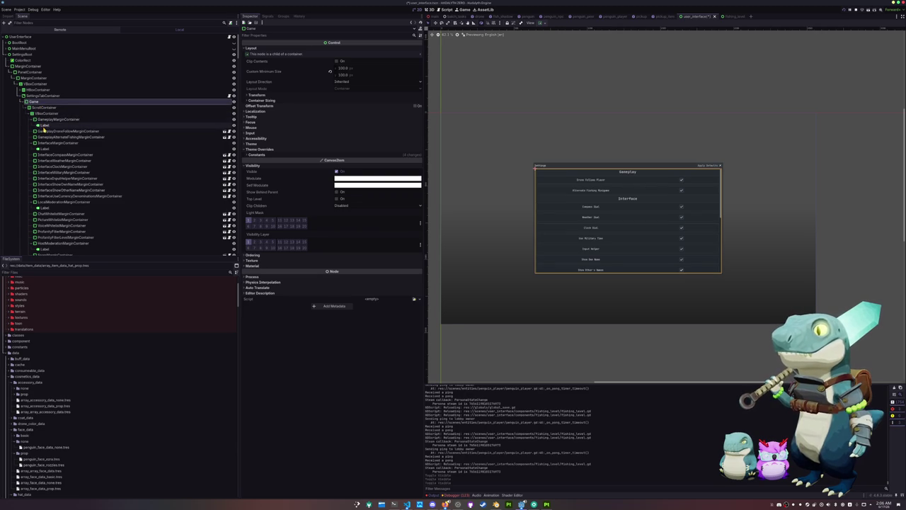
scroll(56, 180, down, 2)
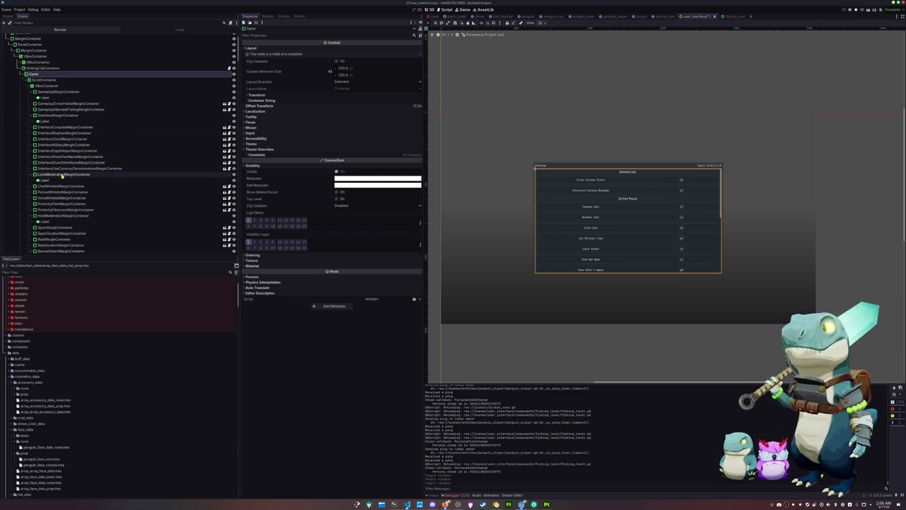
click(64, 169)
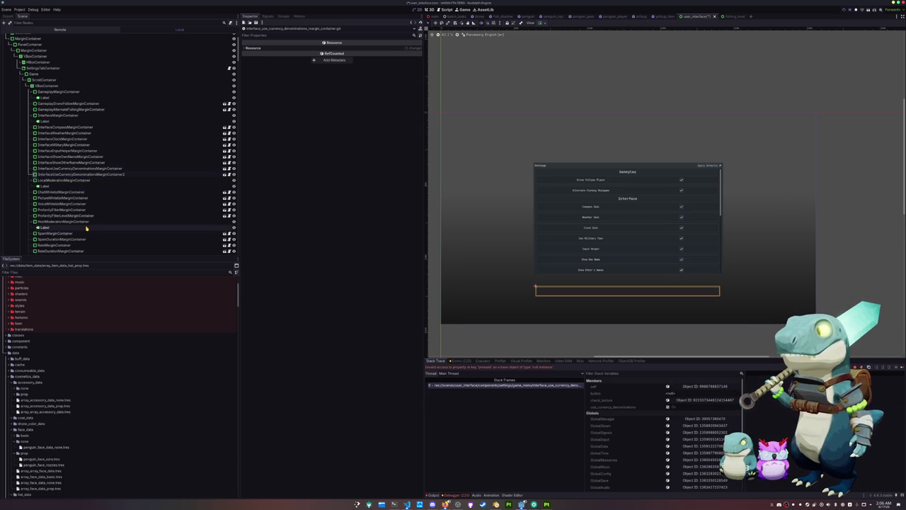
- Rename the duplicated currency option row to InterfaceShowFishingLevelProgressMarginContainer
key(shift+Right)
key(shift+Right)
key(shift+Right)
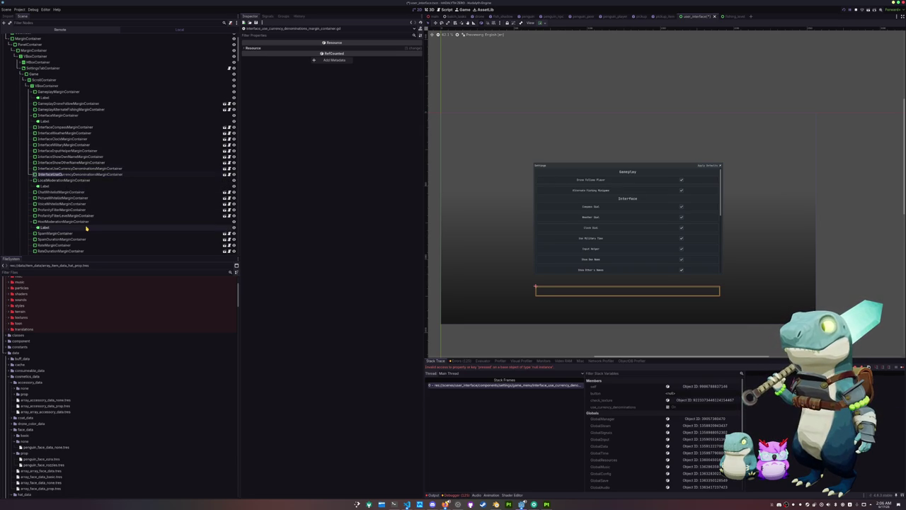
text(Use)
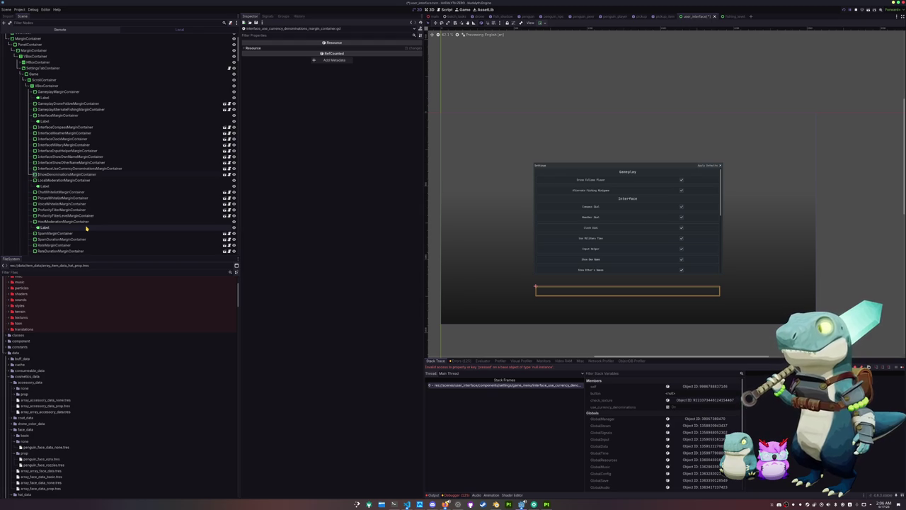
text(Interface)
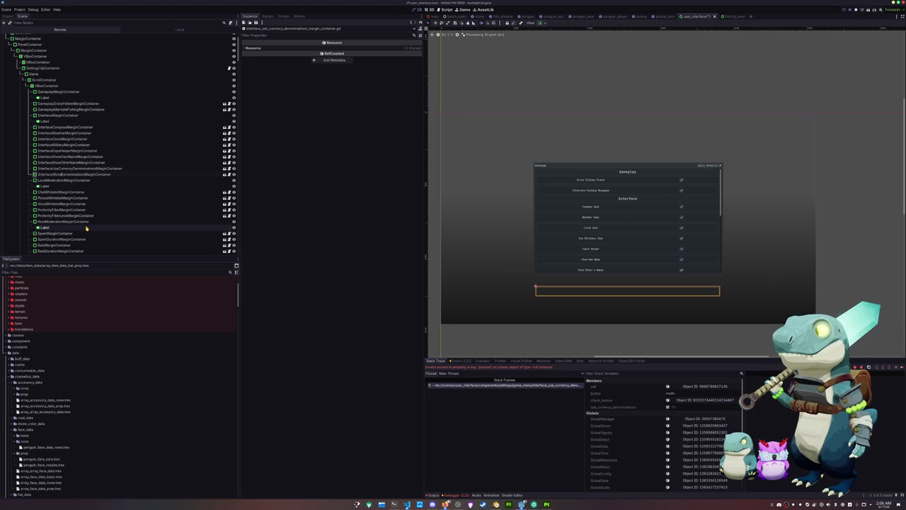
text(FishingLevel)
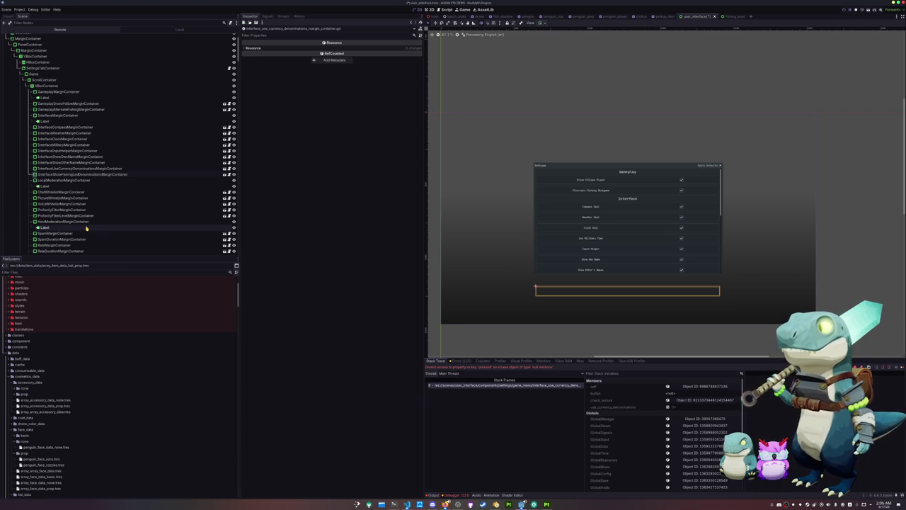
text(Progress)
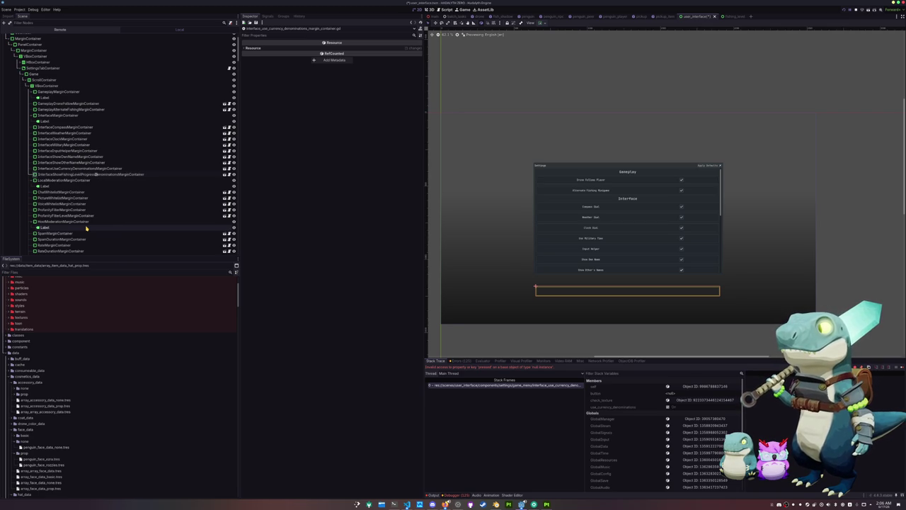
key(shift+Right)
key(shift+Right)
key(shift+Right)
key(BackSpace)
key(Return)
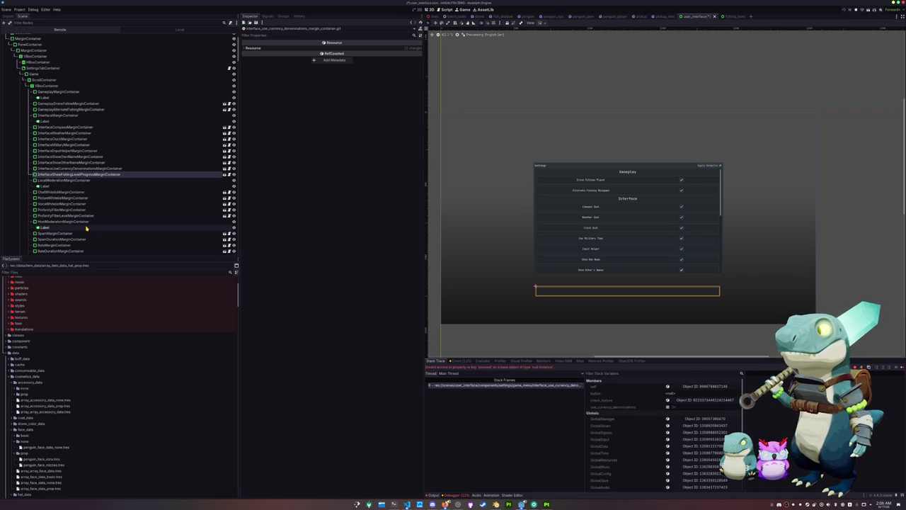
- Make the new row's children editable and choose to save the branch as a scene
right_click(119, 175)
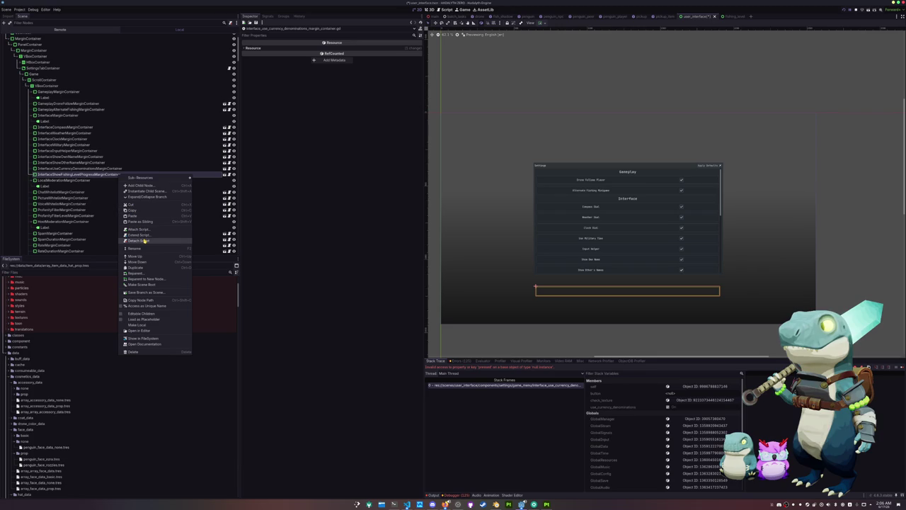
click(145, 315)
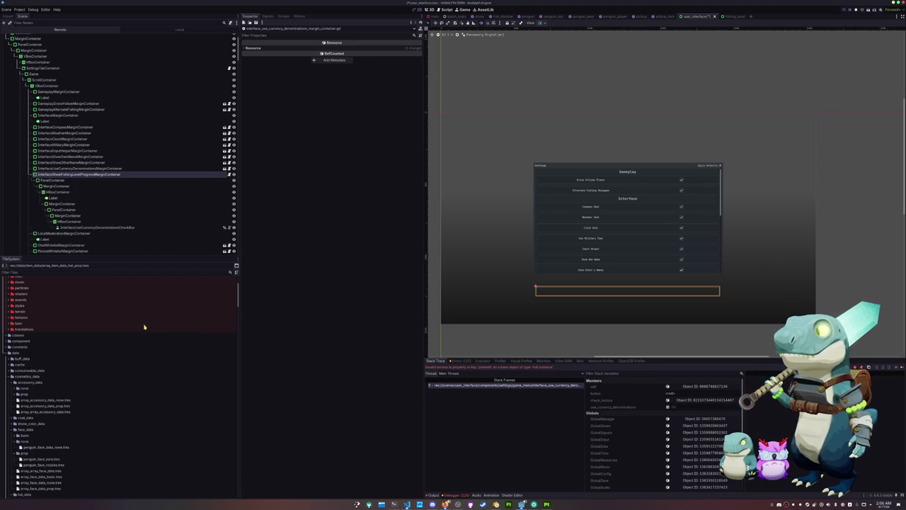
right_click(118, 174)
click(155, 242)
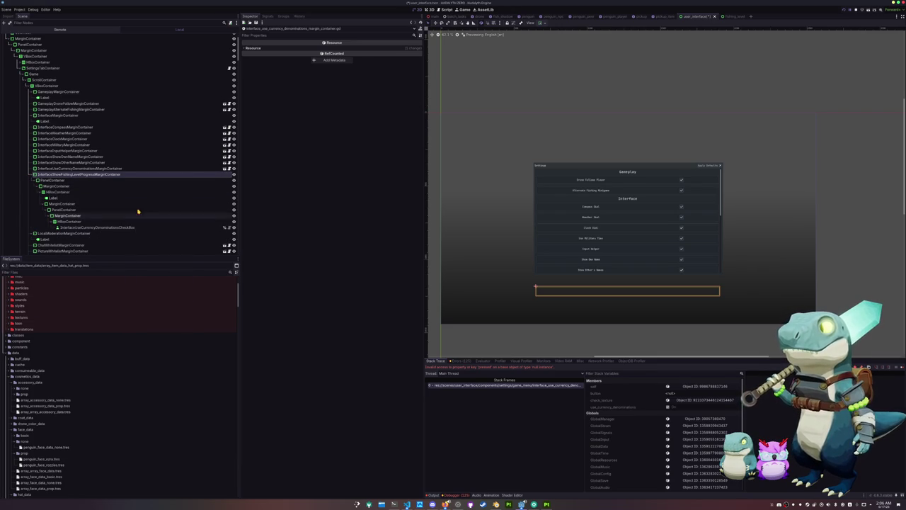
right_click(140, 173)
click(163, 276)
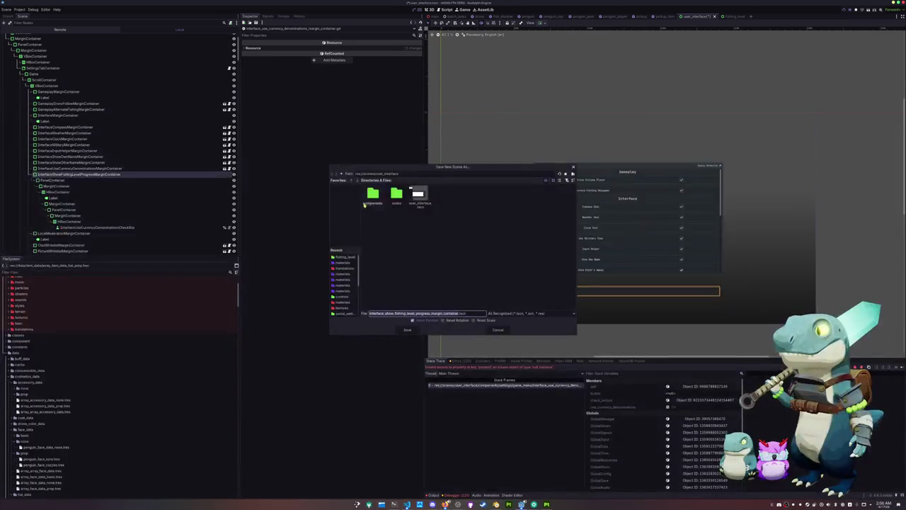
- Browse the save dialog's folders, moving the OBS window out of the way
double_click(373, 196)
scroll(396, 267, down, 1)
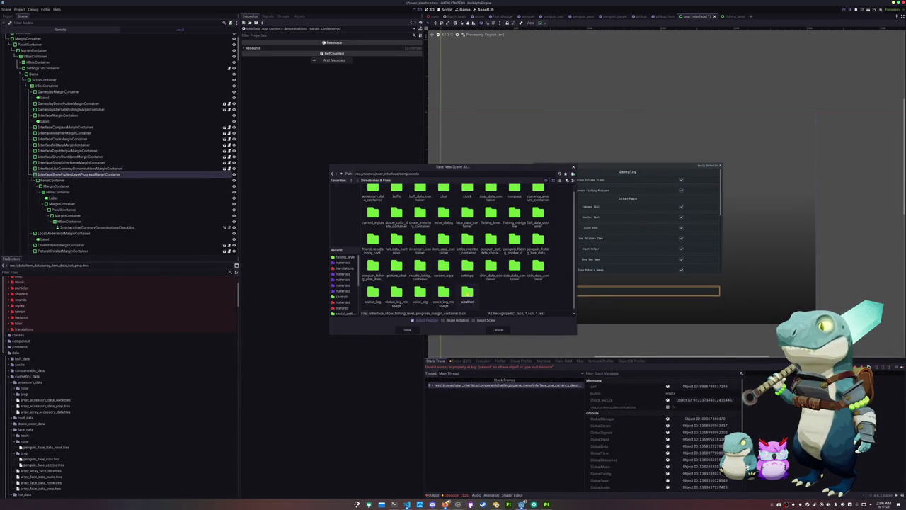
scroll(467, 282, up, 1)
scroll(468, 282, down, 1)
scroll(468, 274, up, 1)
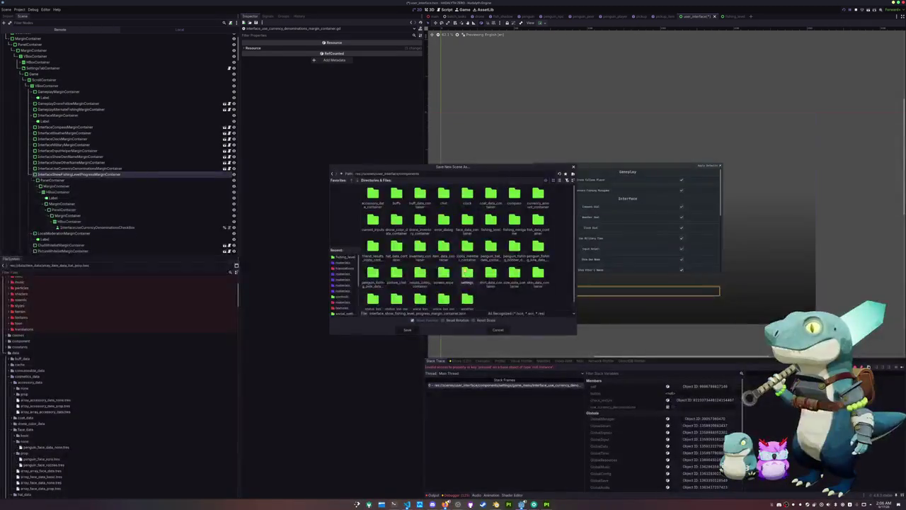
click(458, 503)
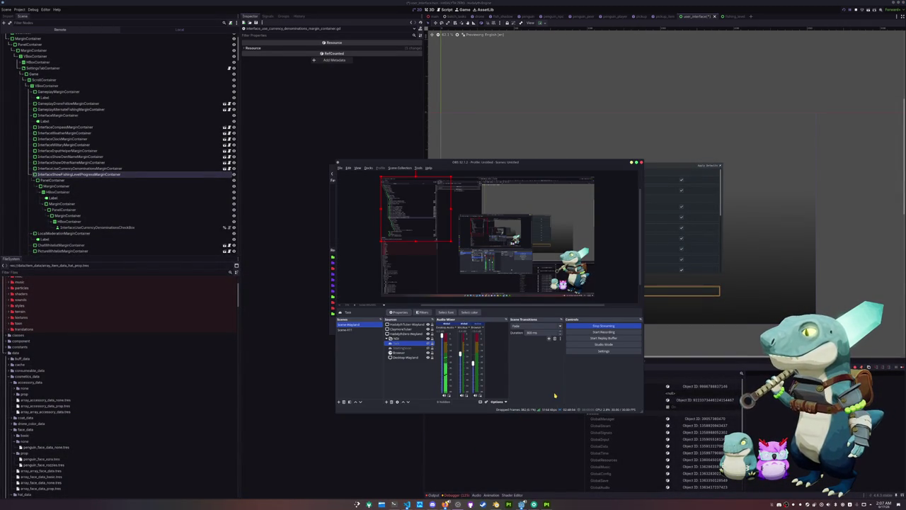
mouse_move(485, 161)
mouse_down()
mouse_move(695, 159)
mouse_move(732, 96)
mouse_up()
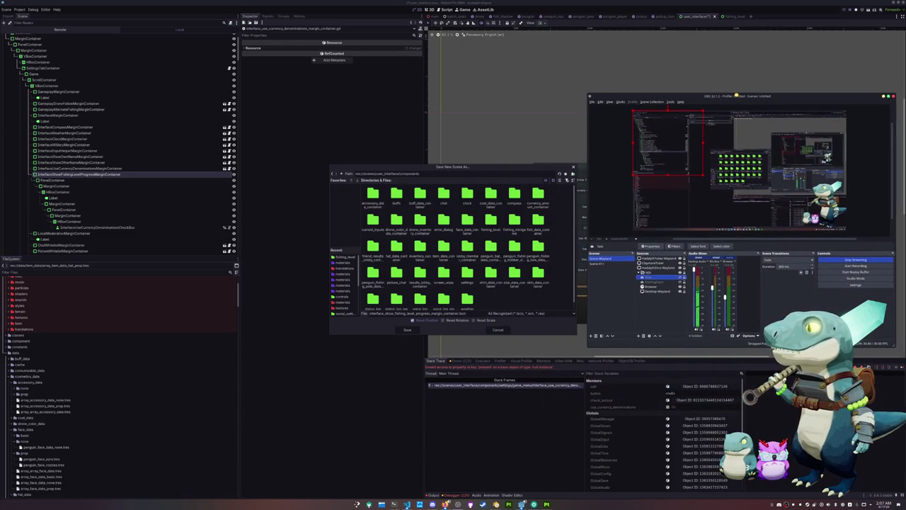
click(524, 302)
- Save the branch as interface_show_fishing_level_progress_margin_container.tscn in settings/game_menu
scroll(450, 298, down, 1)
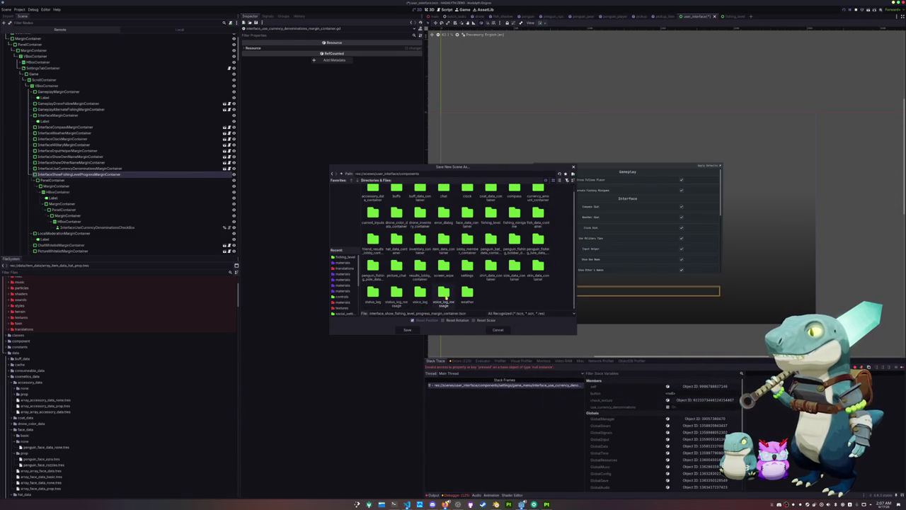
scroll(422, 301, up, 1)
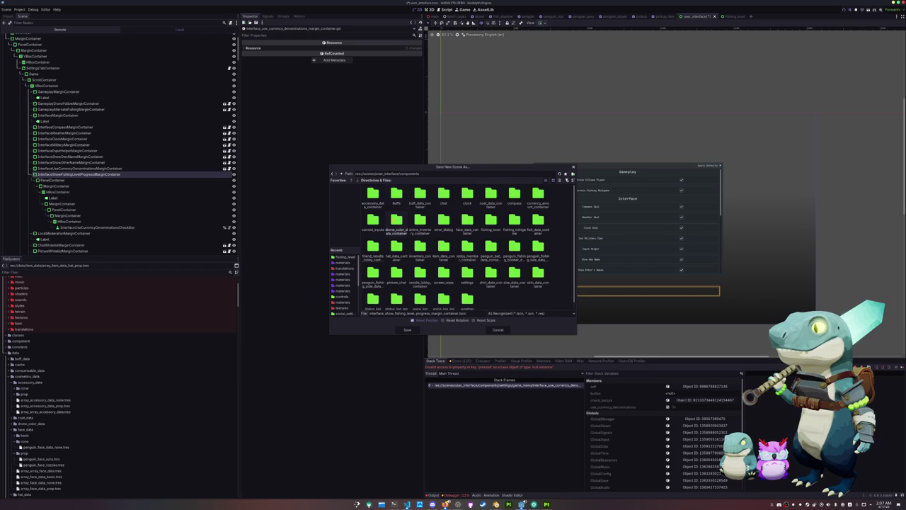
scroll(420, 254, down, 1)
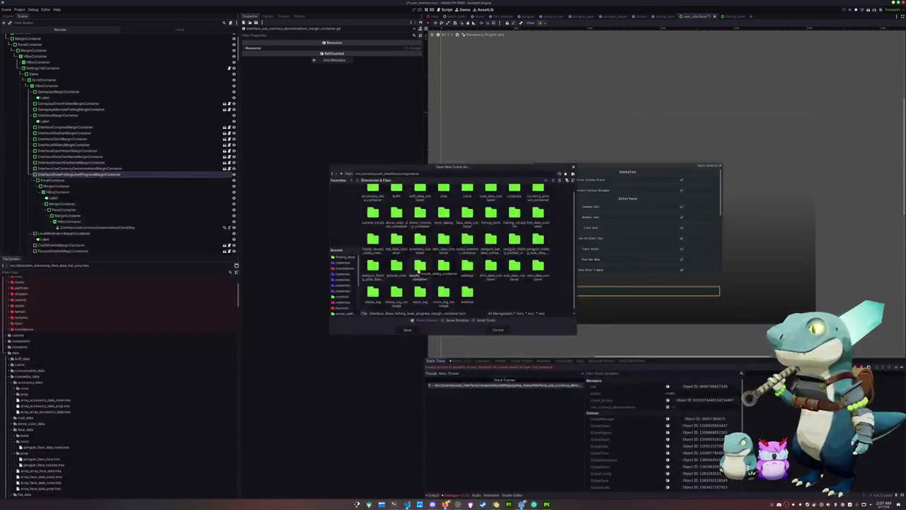
scroll(417, 291, up, 1)
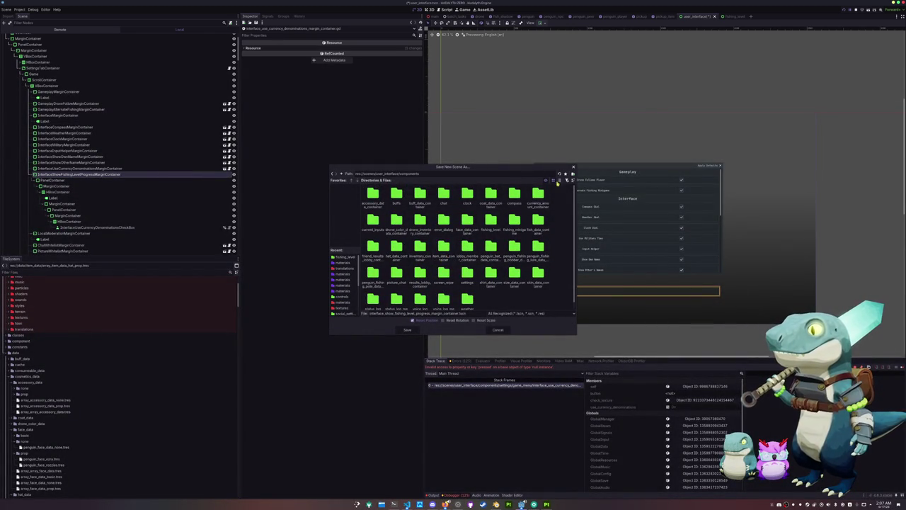
click(559, 180)
scroll(395, 252, down, 5)
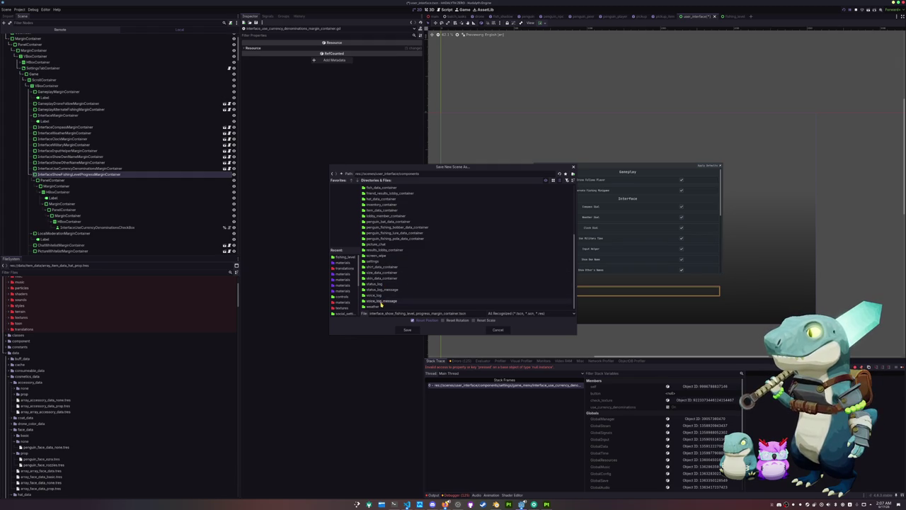
double_click(382, 261)
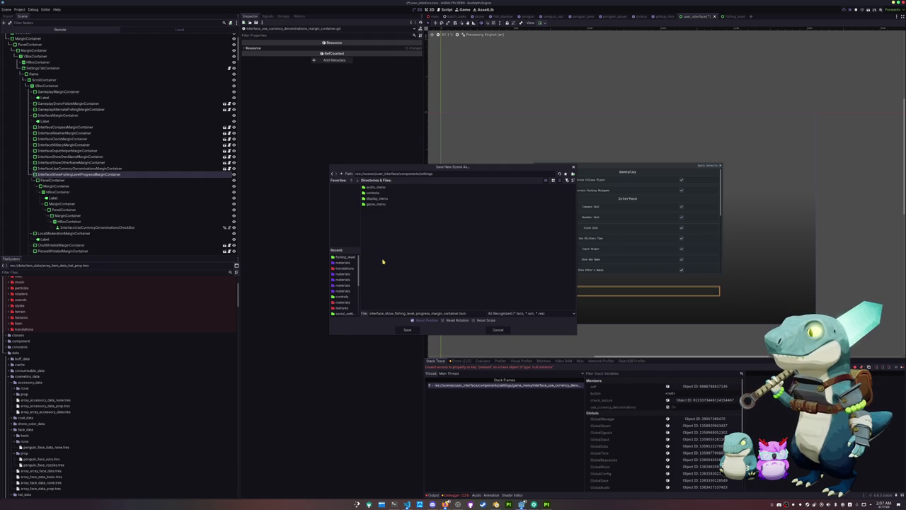
double_click(375, 204)
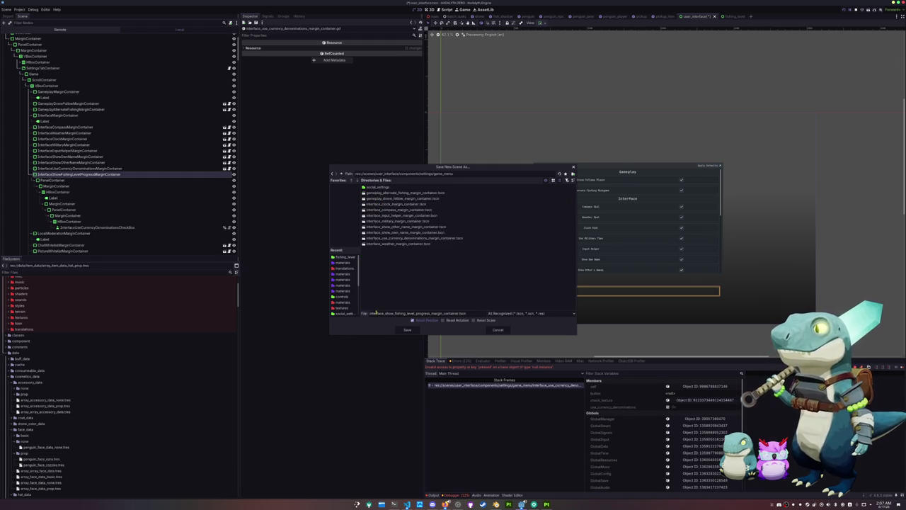
click(407, 330)
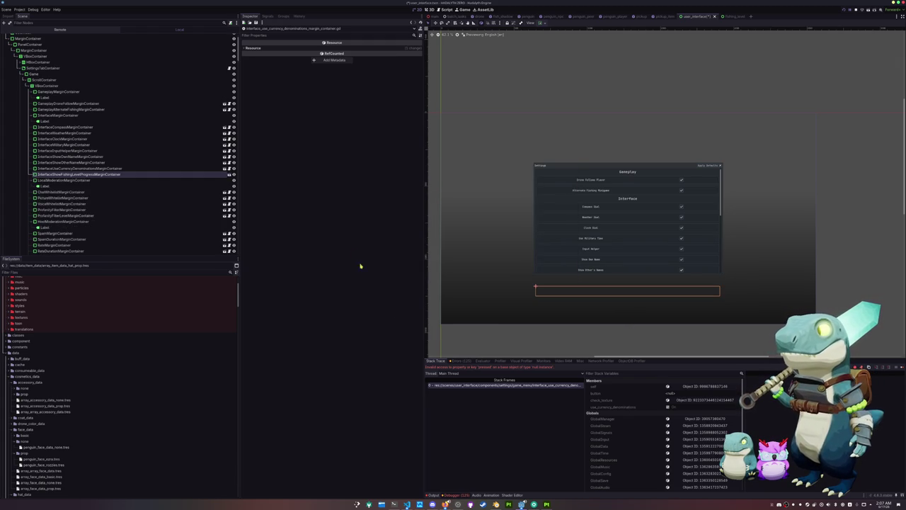
- Open the new option-row scene and attach a newly created script to its root
click(230, 174)
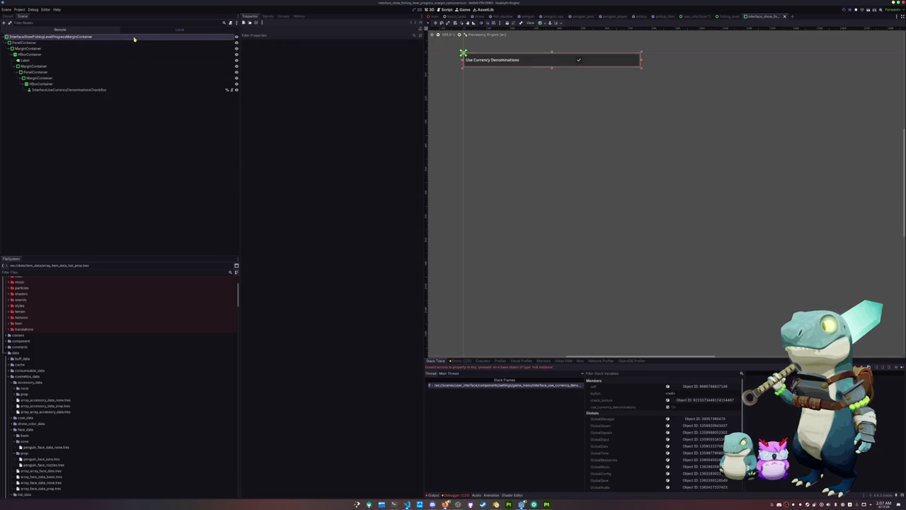
right_click(135, 38)
click(151, 85)
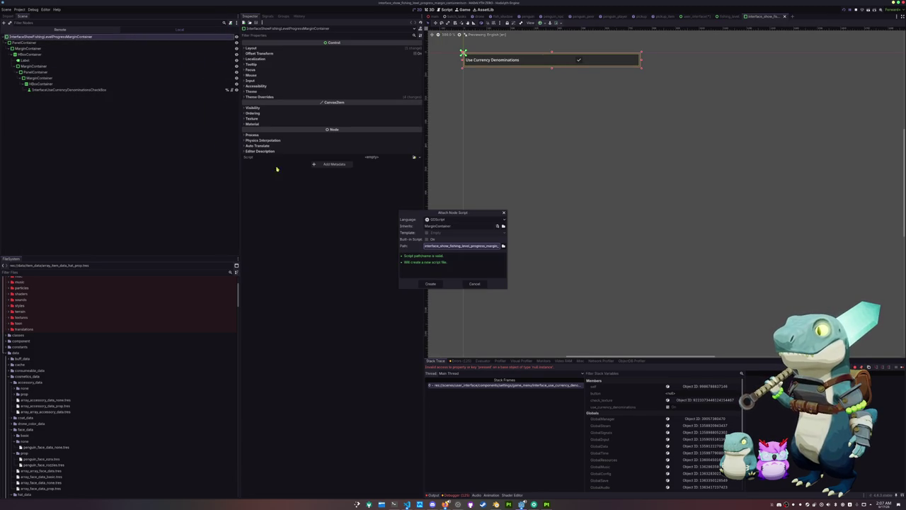
click(427, 283)
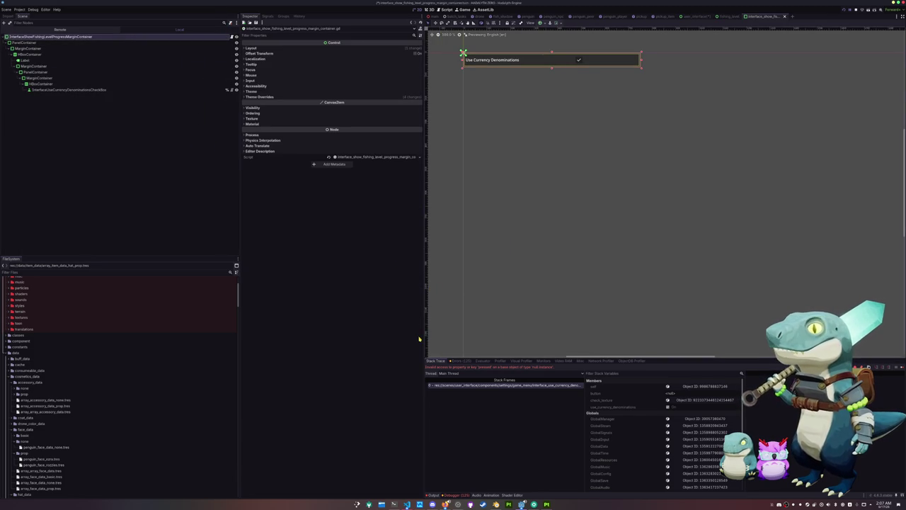
- Change the Label text key from USE_CURRENCY_DENOMINATIONS to SHOW_FISHING_LEVEL_PROGRESS
click(505, 59)
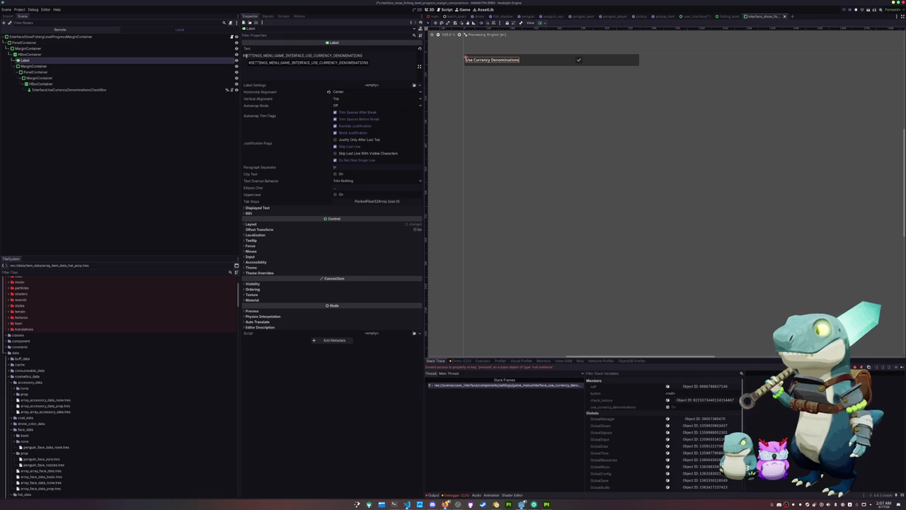
drag(305, 56, 395, 56)
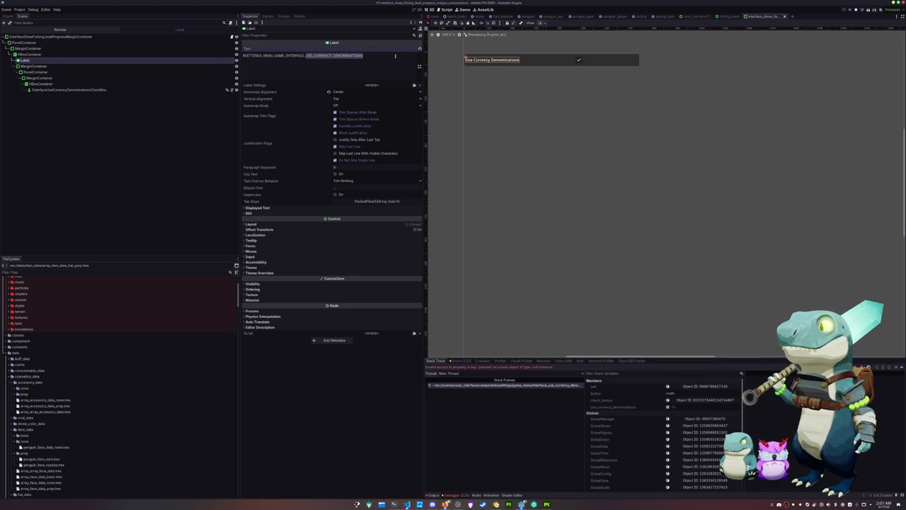
text(SHOW_FISHI)
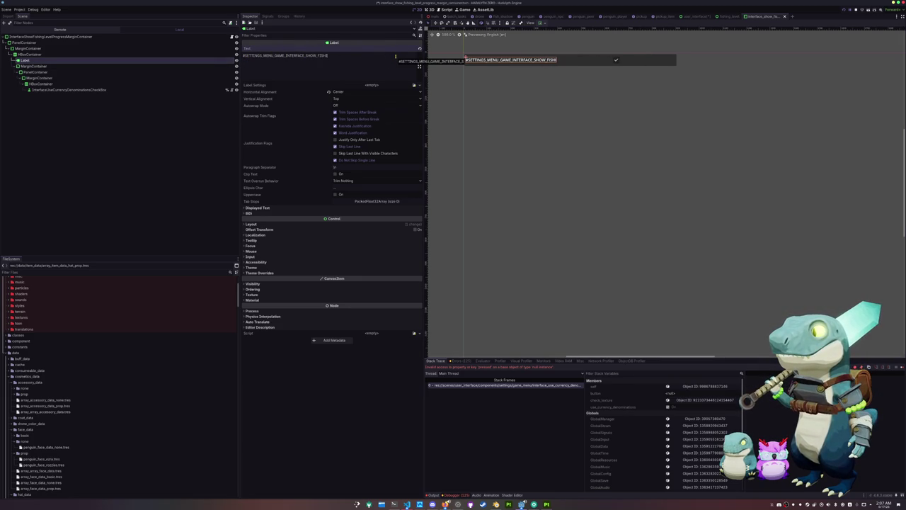
text(NG_LEVEL_PROGRESS)
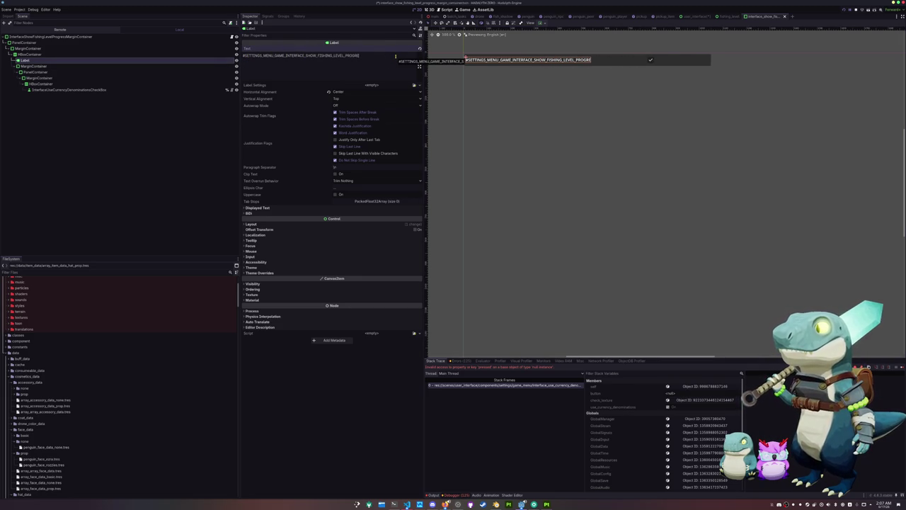
key(ctrl+a)
key(ctrl+c)
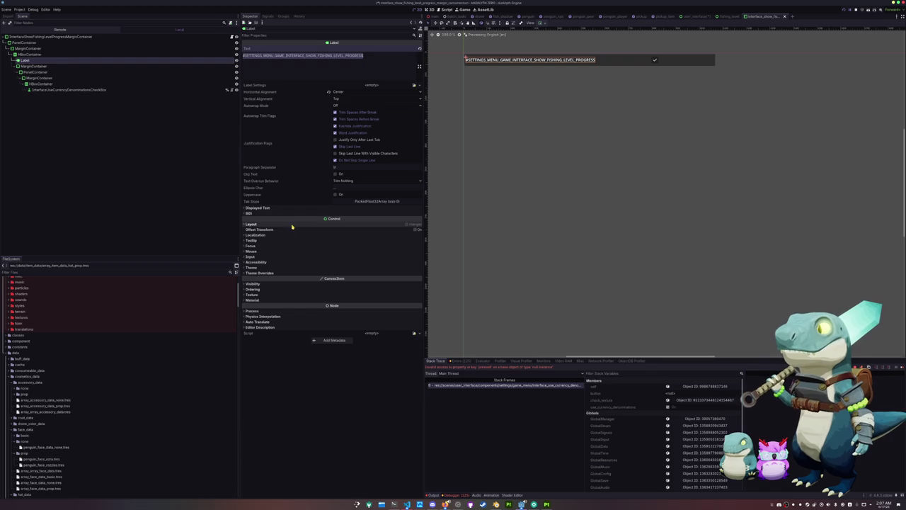
click(118, 89)
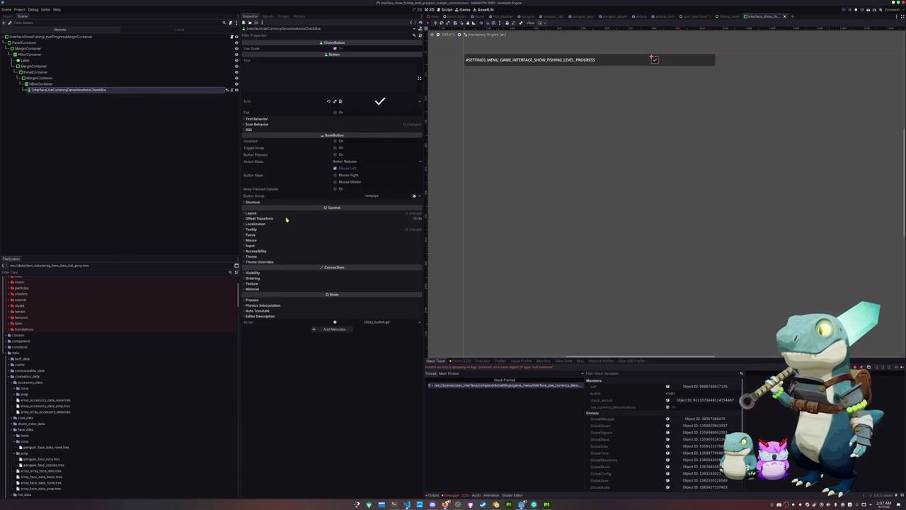
- Replace the CheckBox tooltip key with #SETTINGS_MENU_GAME_INTERFACE_SHOW_FISHING_LEVEL_PROGRESS_BUTTON_TOOLTIP
click(251, 229)
click(347, 246)
key(ctrl+a)
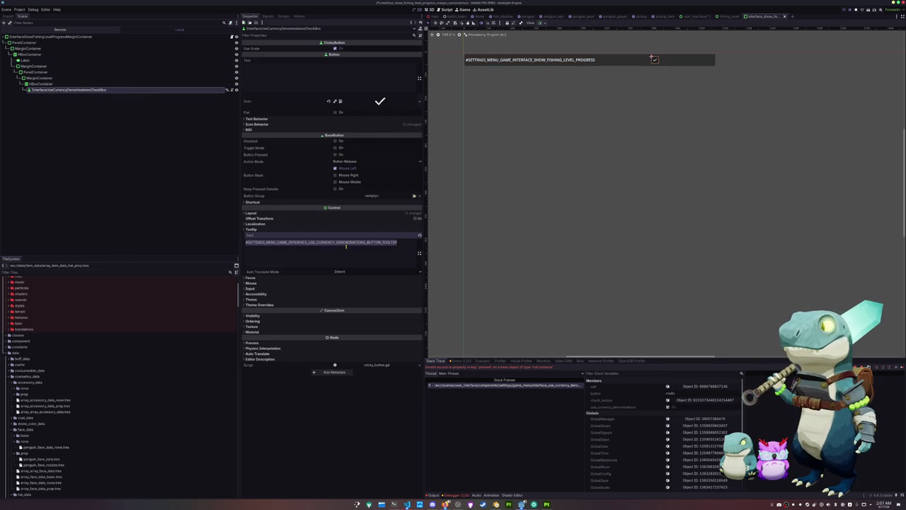
click(339, 243)
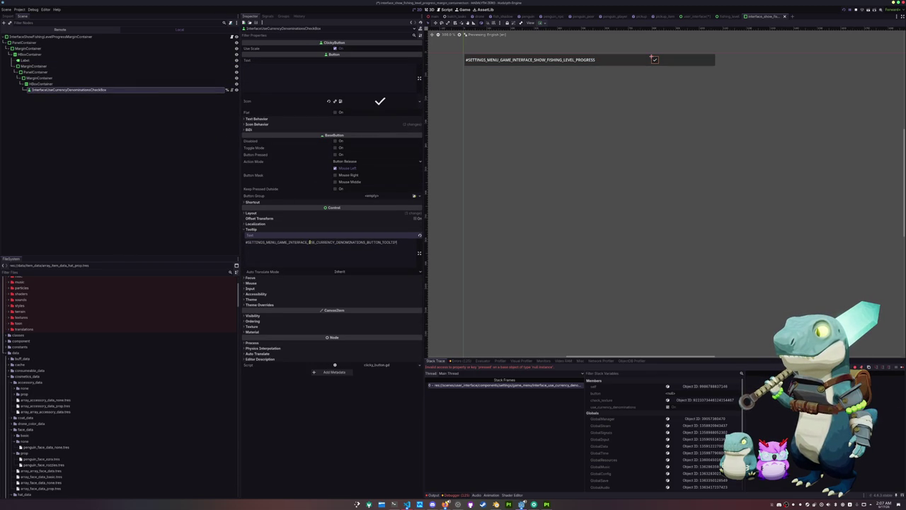
drag(308, 242, 366, 242)
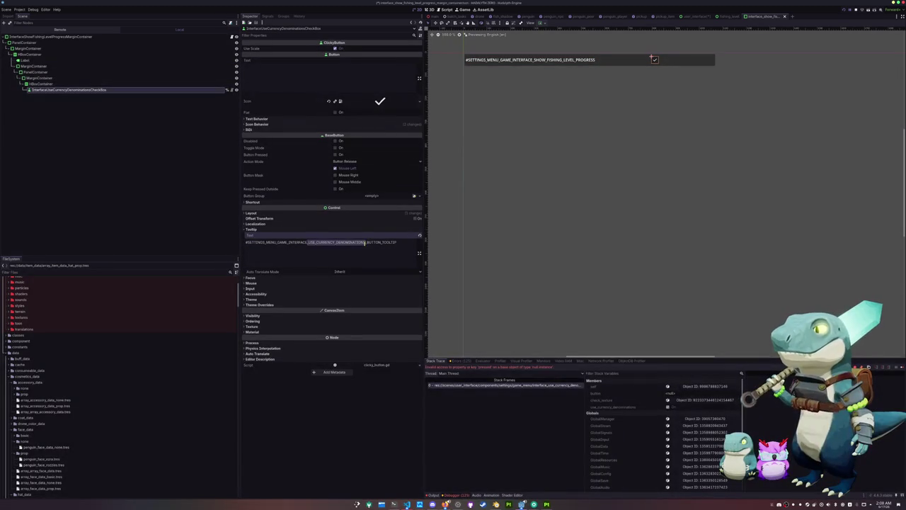
key(ctrl+v)
key(ctrl+z)
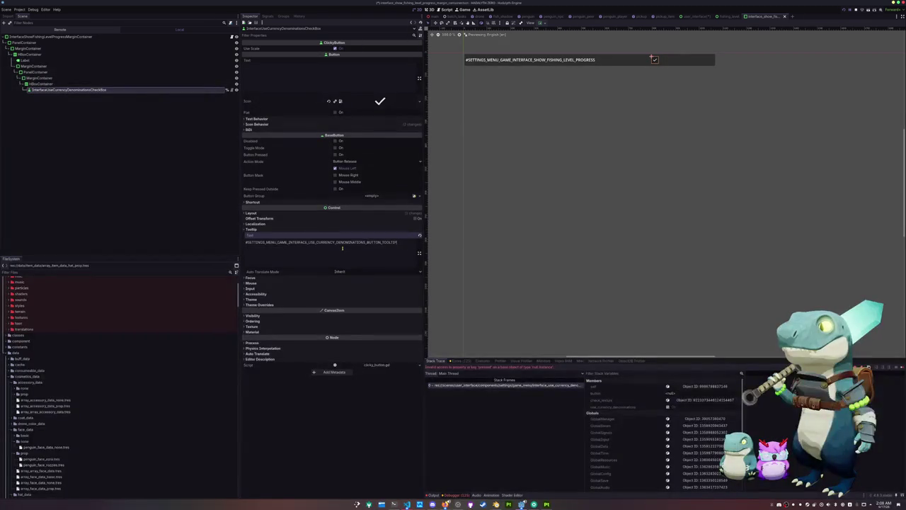
drag(366, 242, 245, 242)
key(ctrl+v)
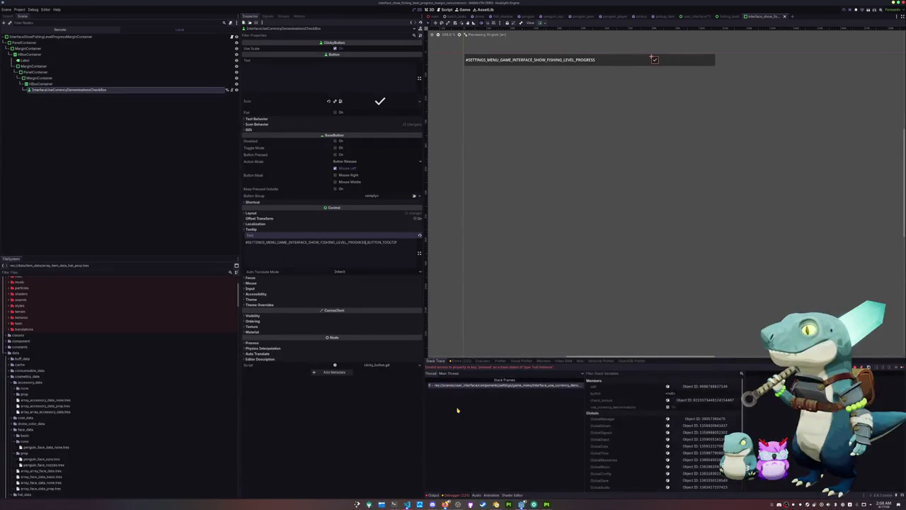
- Launch LibreOffice Calc from the application launcher
key(super)
text(calc)
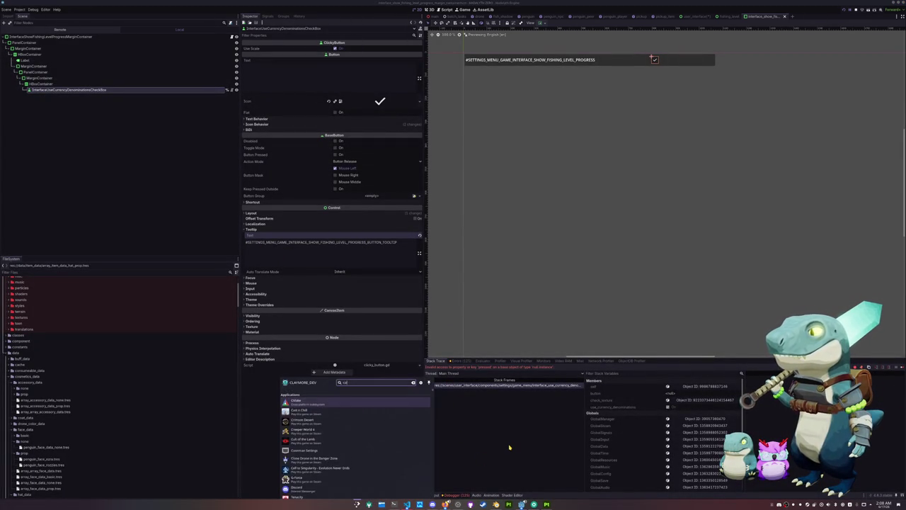
key(Return)
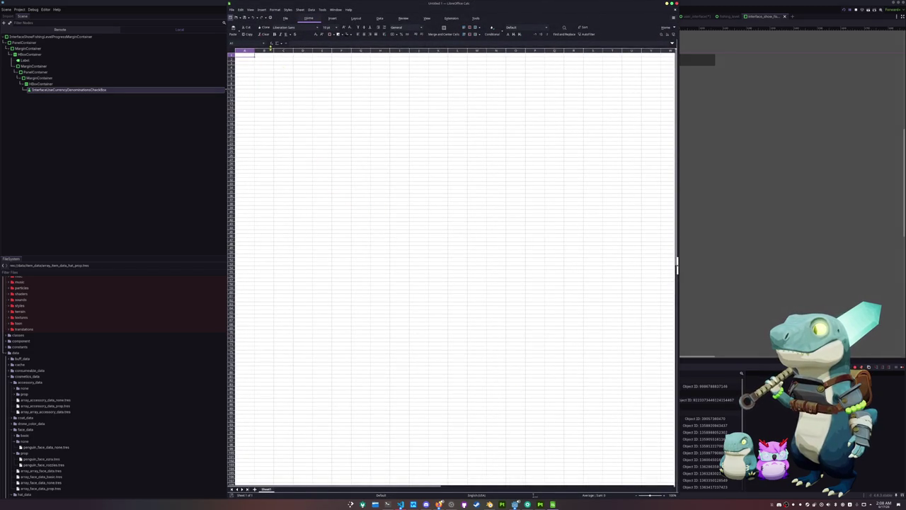
- Open translations.csv from Recent Documents with the default import settings
click(232, 9)
mouse_move(262, 37)
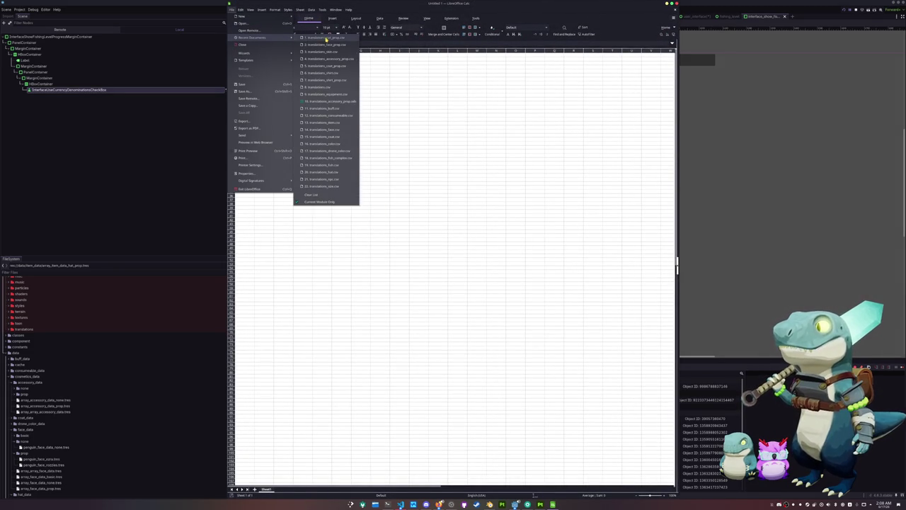
click(329, 88)
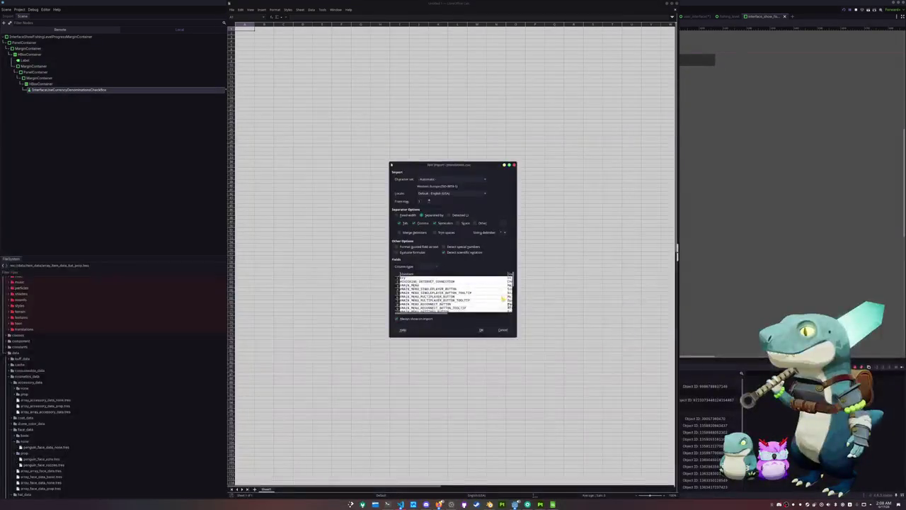
click(480, 329)
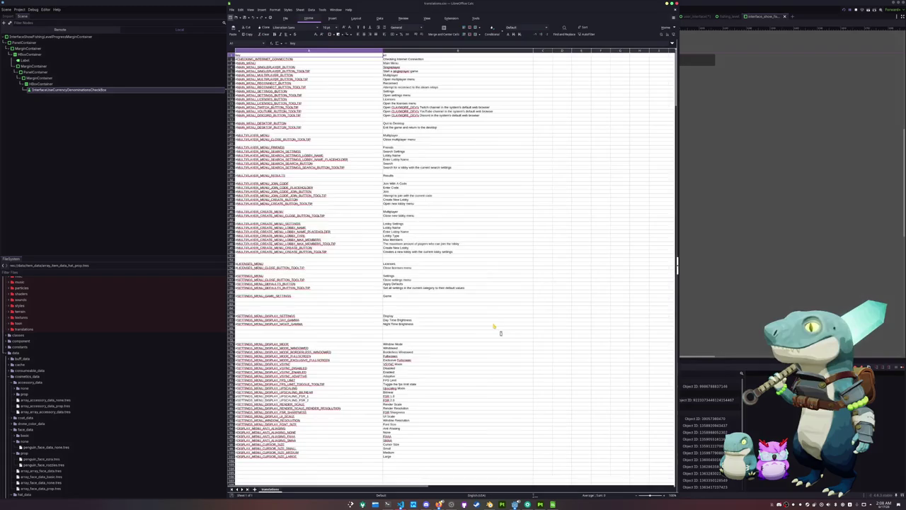
- Search the sheet to locate the USE_CURRENCY_DENOMINATIONS key row
click(312, 263)
key(ctrl+f)
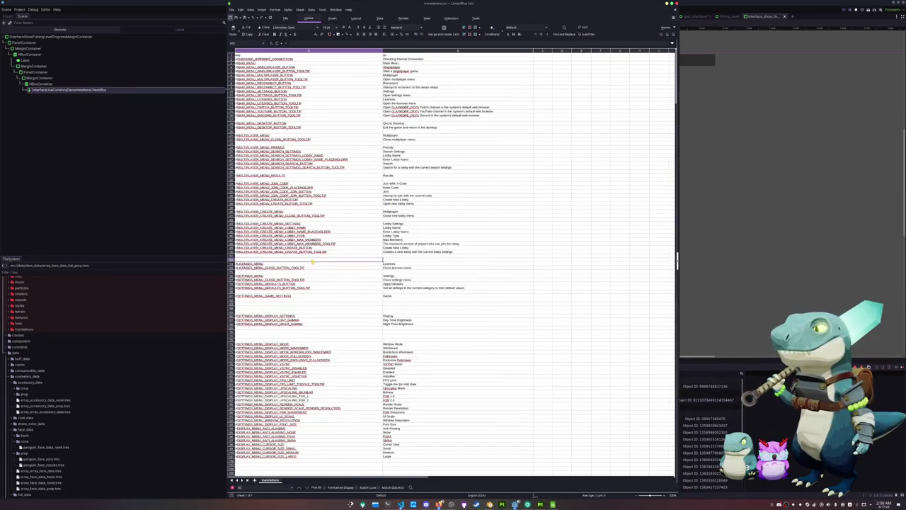
text(NGS_MENU)
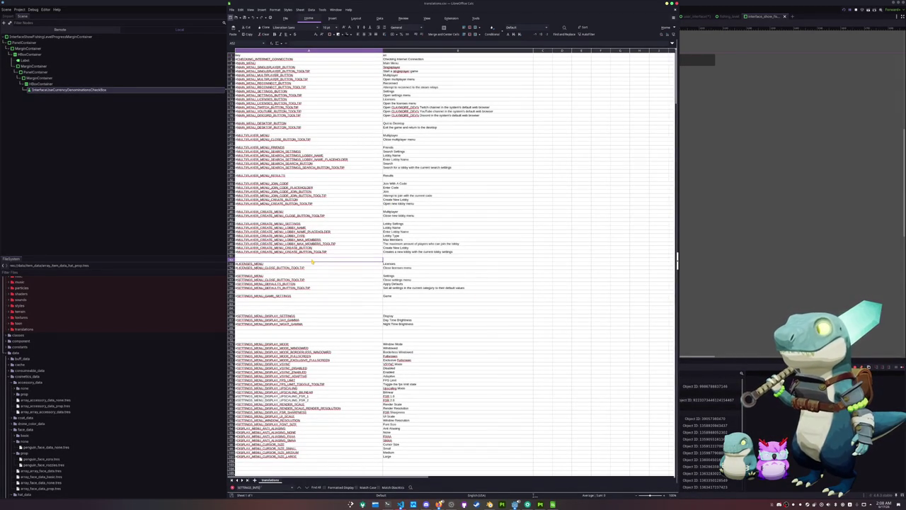
key(Return)
key(ctrl+a)
key(BackSpace)
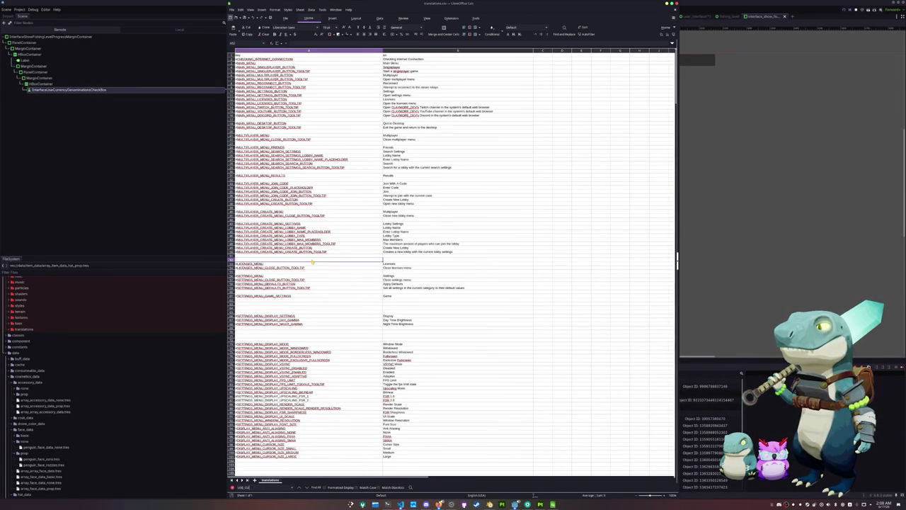
key(Return)
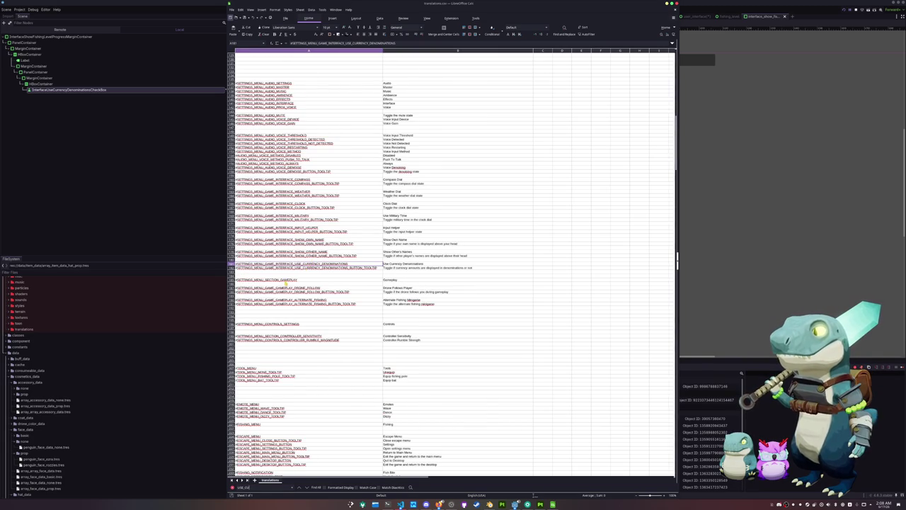
- Move the Gameplay section rows down two rows below the currency entries
click(285, 281)
key(shift+Right)
key(shift+Down)
key(shift+Down)
key(shift+Down)
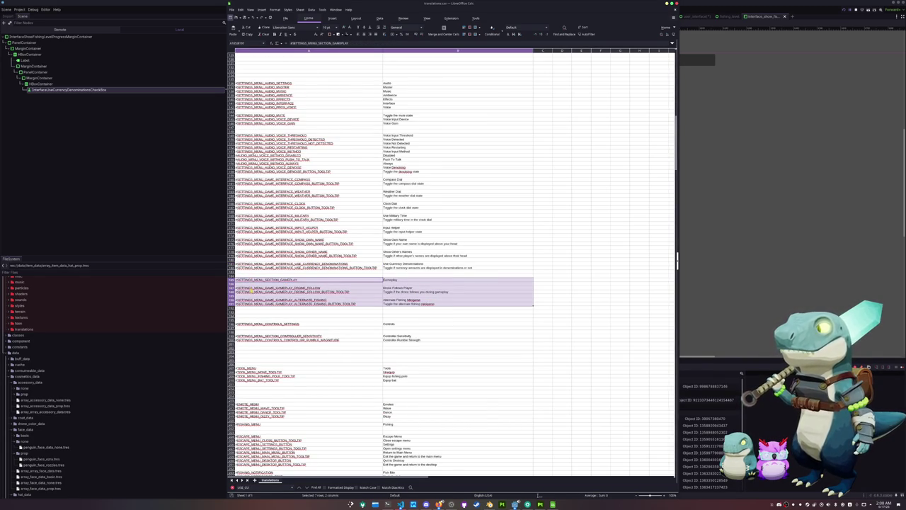
drag(250, 291, 250, 298)
click(265, 268)
- Duplicate the currency denomination rows and rename their keys to SHOW_FISHING_LEVEL_PROGRESS
key(ctrl+c)
click(297, 276)
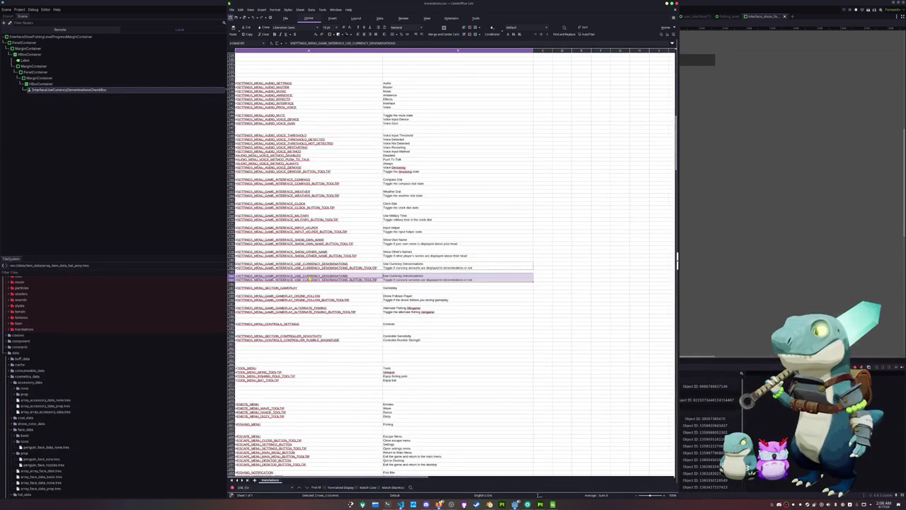
key(ctrl+v)
drag(347, 275, 294, 275)
text(SHOW_FISHING_LEVEL)
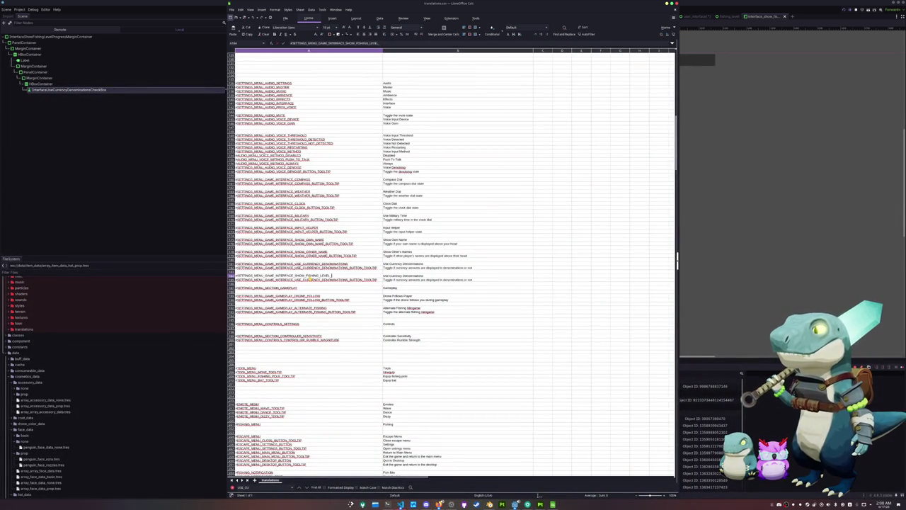
text(PROGRESS)
double_click(377, 280)
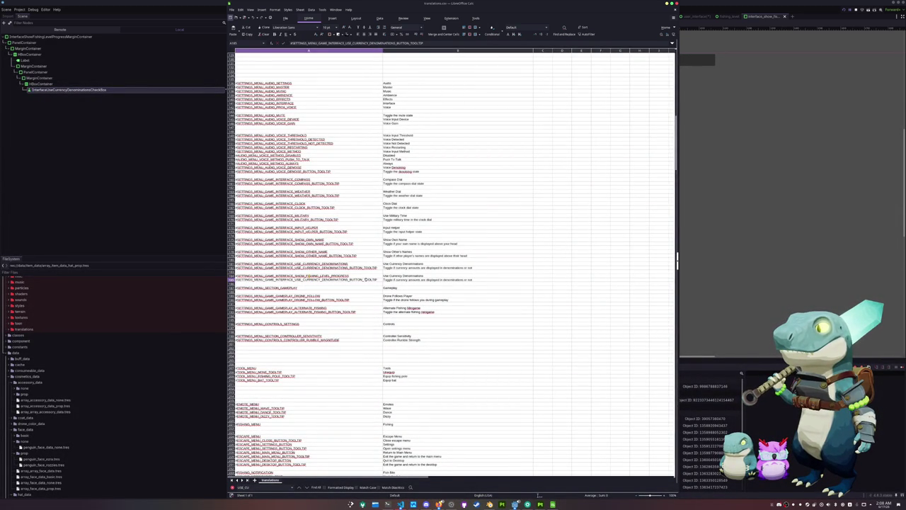
drag(347, 279, 296, 280)
text(SHOW_FISHING)
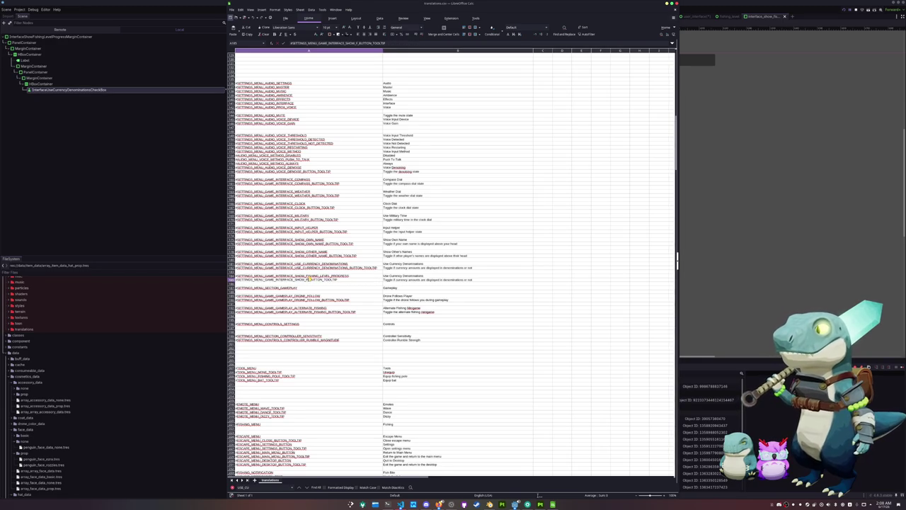
text(_LEVLE_PROGRESS)
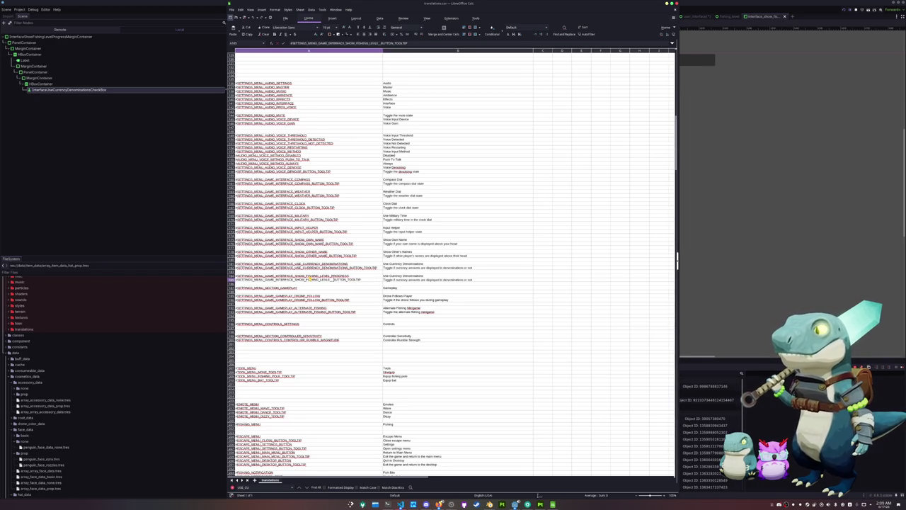
key(Return)
- Enter 'Show Fishing Level Progress' in B184 and its experience-bar tooltip in B185
key(Up)
key(Up)
key(Right)
text(Sh)
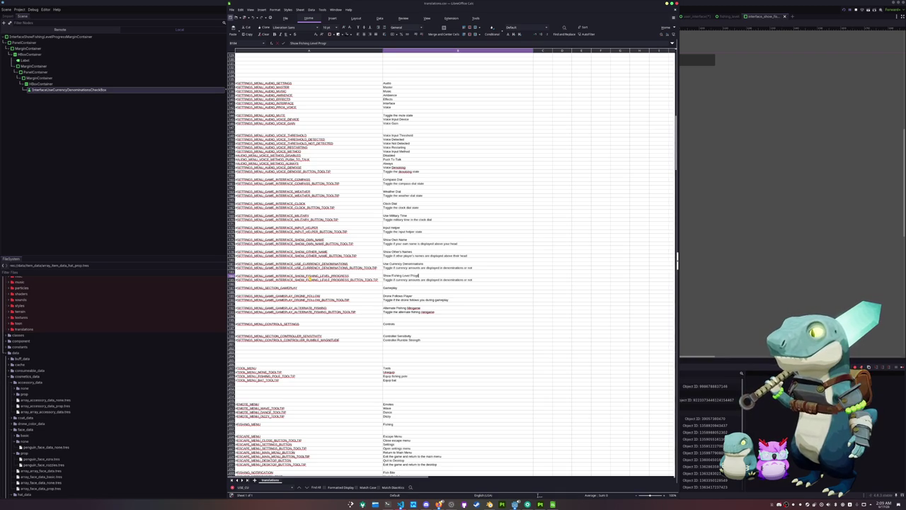
key(Return)
text(Toggle)
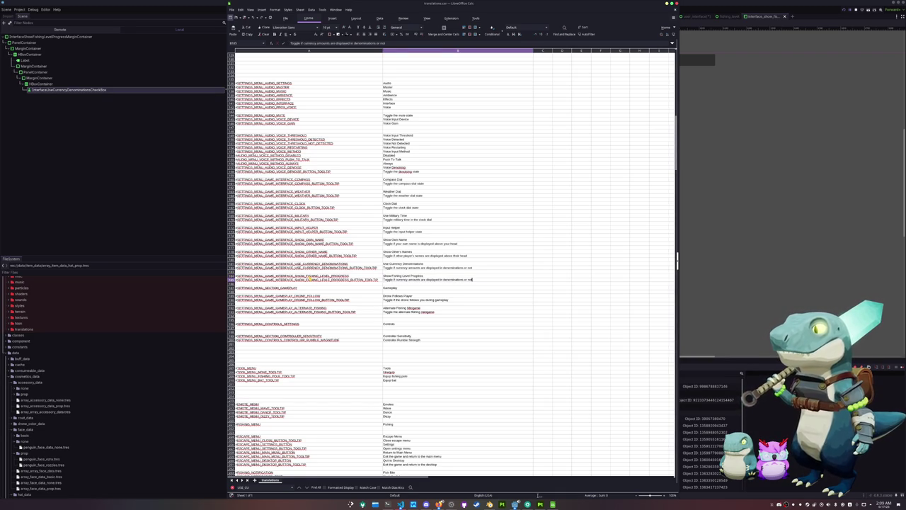
text( s)
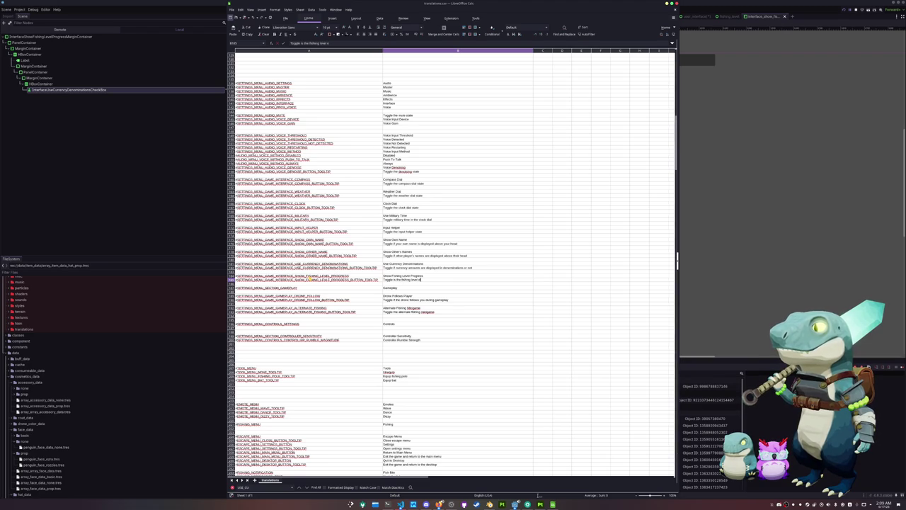
text(e bar is shown after catching fish or not)
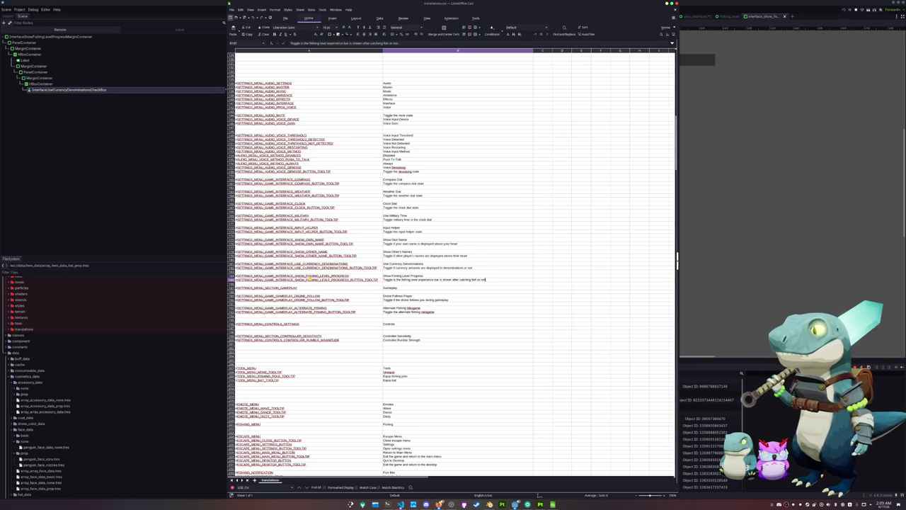
key(Return)
click(137, 176)
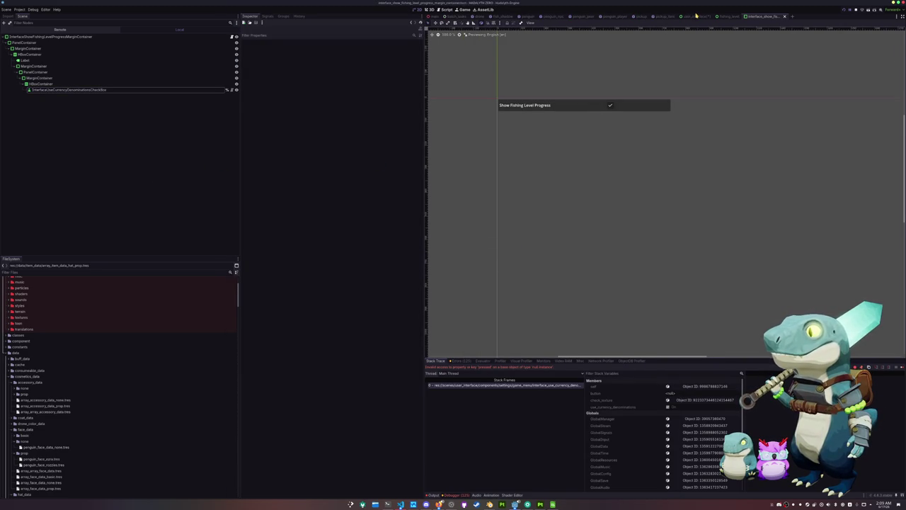
- Fill the fishing level progress container's script with the military toggle's code
click(50, 36)
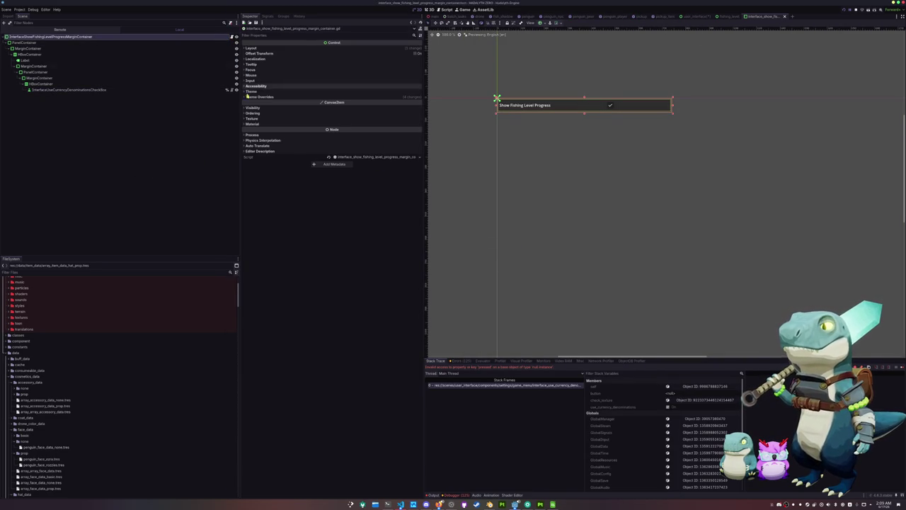
click(400, 504)
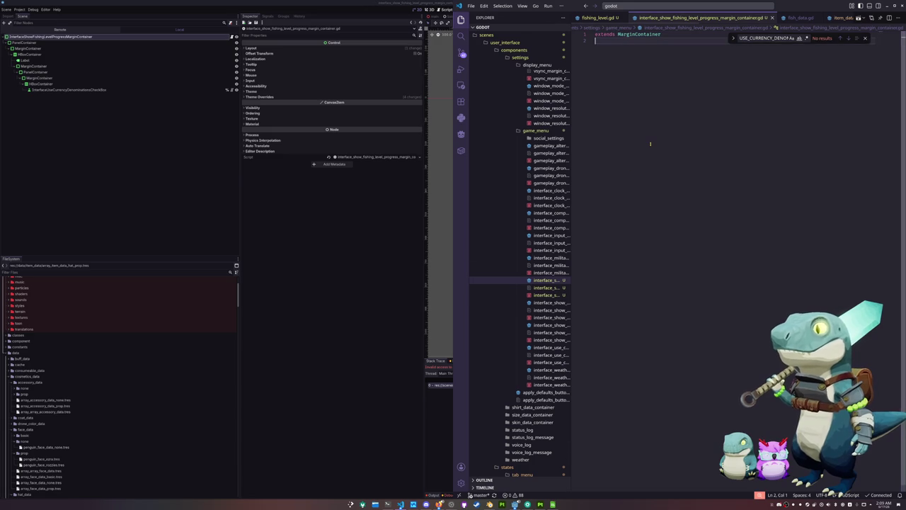
text(class_name Sh)
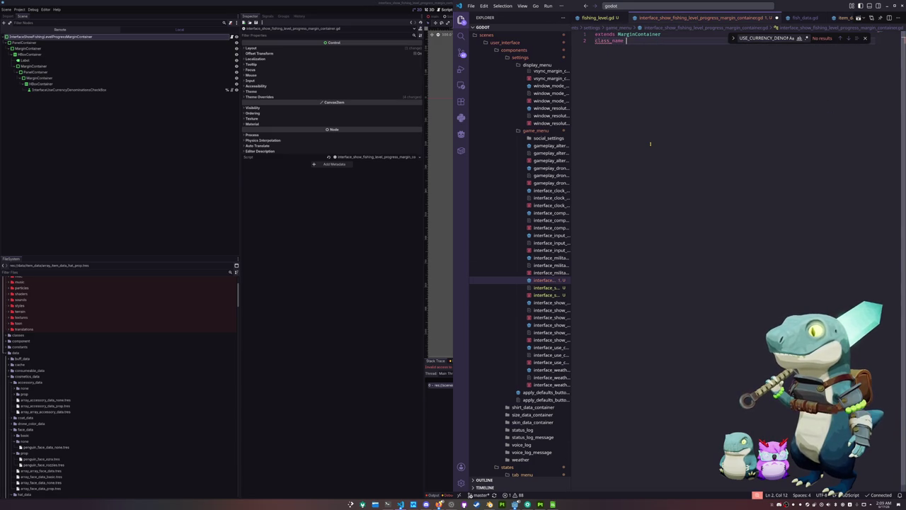
key(BackSpace)
key(BackSpace)
text(InterfaceShow)
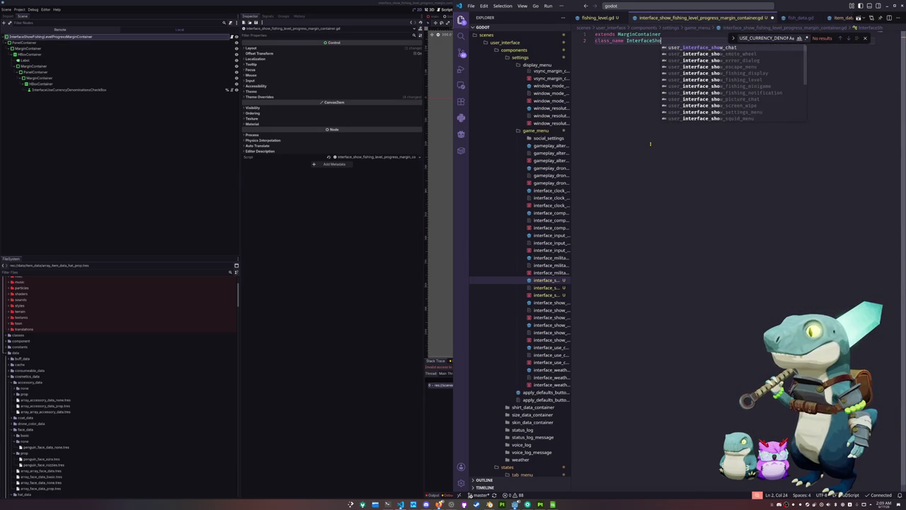
key(Escape)
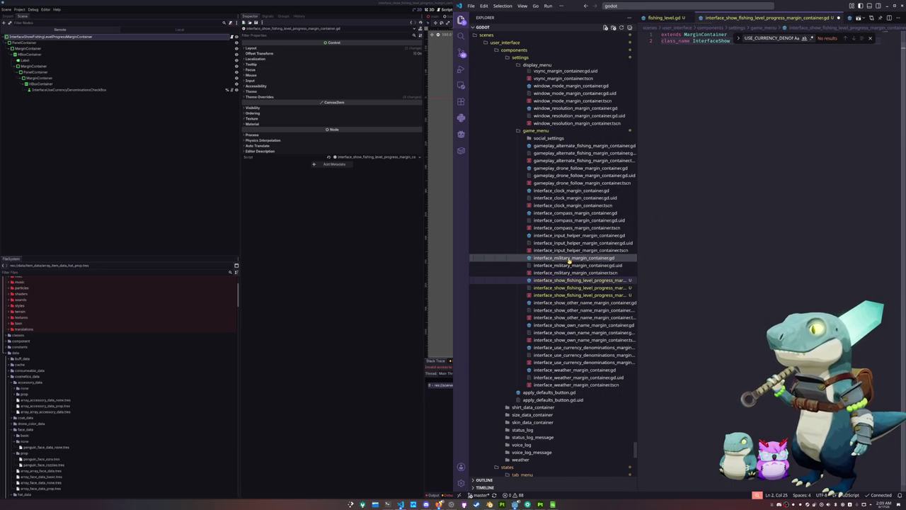
click(594, 260)
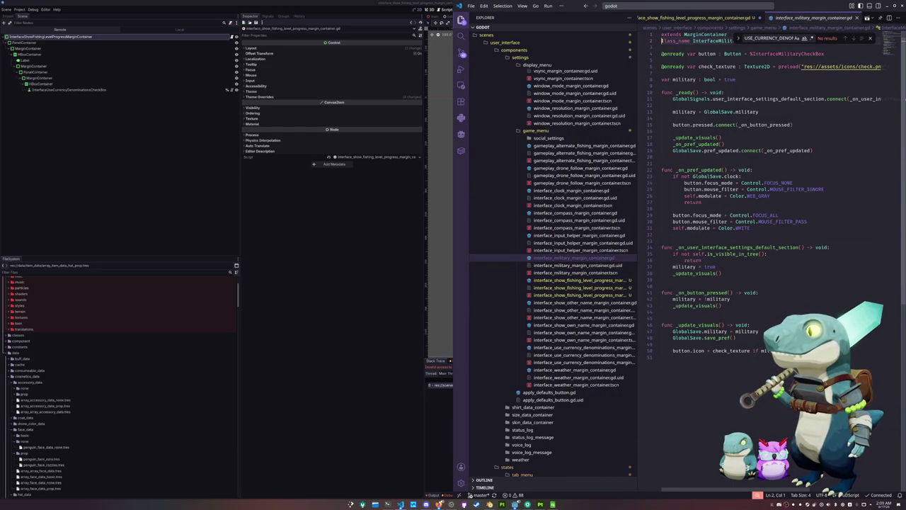
drag(663, 40, 737, 363)
click(581, 280)
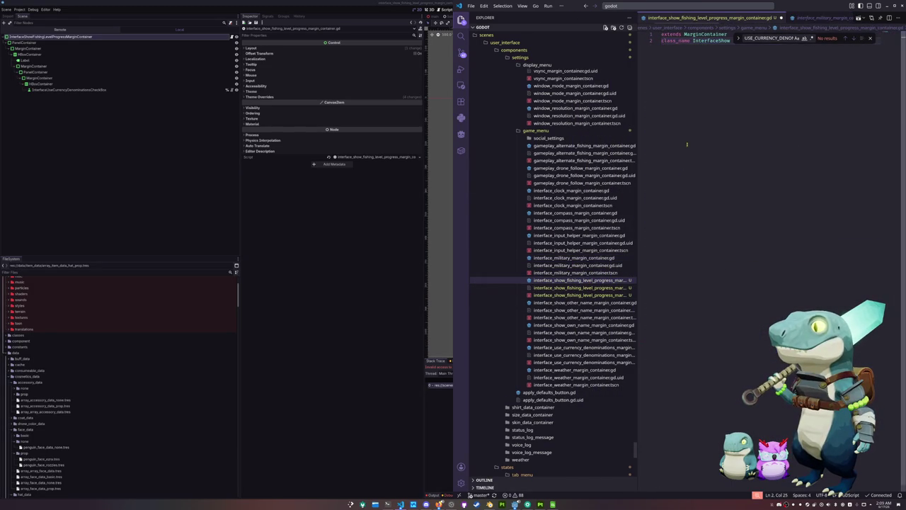
key(ctrl+v)
- Rename the class to InterfaceShowFishingLevelProgressMarginContainer
click(823, 43)
click(740, 41)
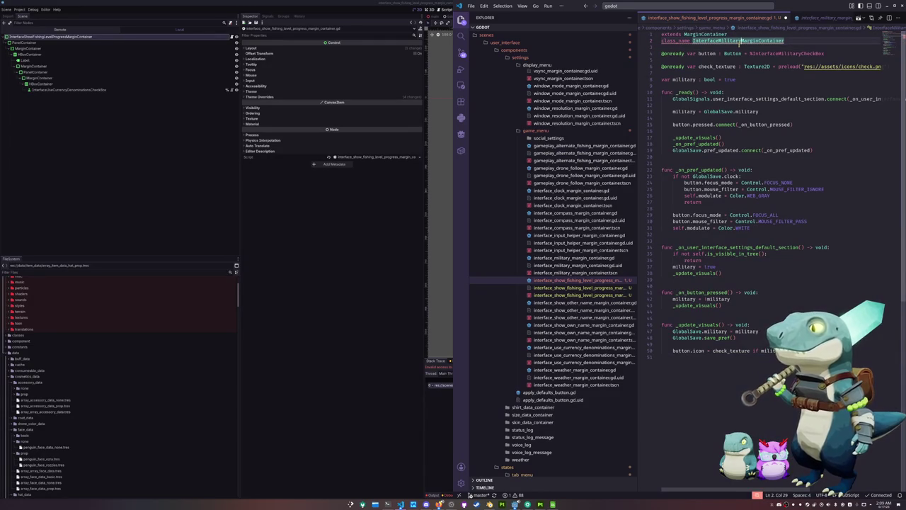
key(ctrl+shift+Left)
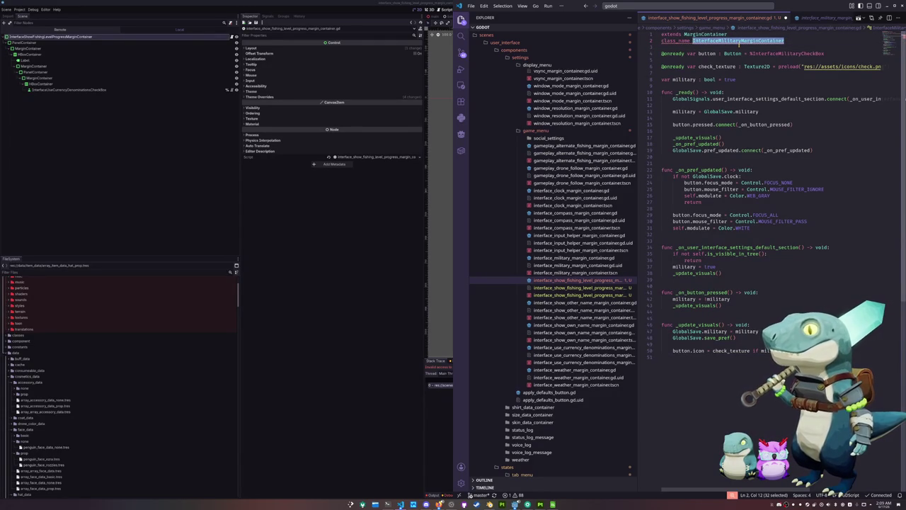
text(InterfaceShowFishingLevelProgress)
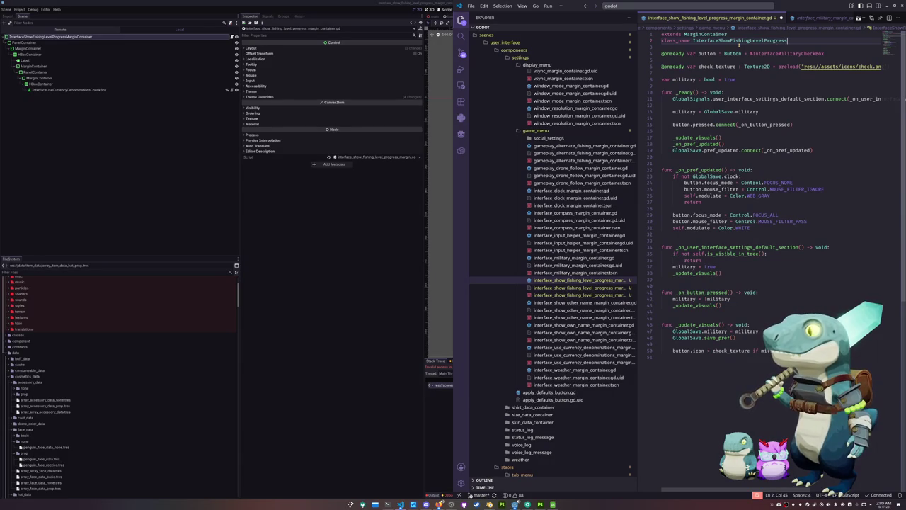
mouse_move(741, 54)
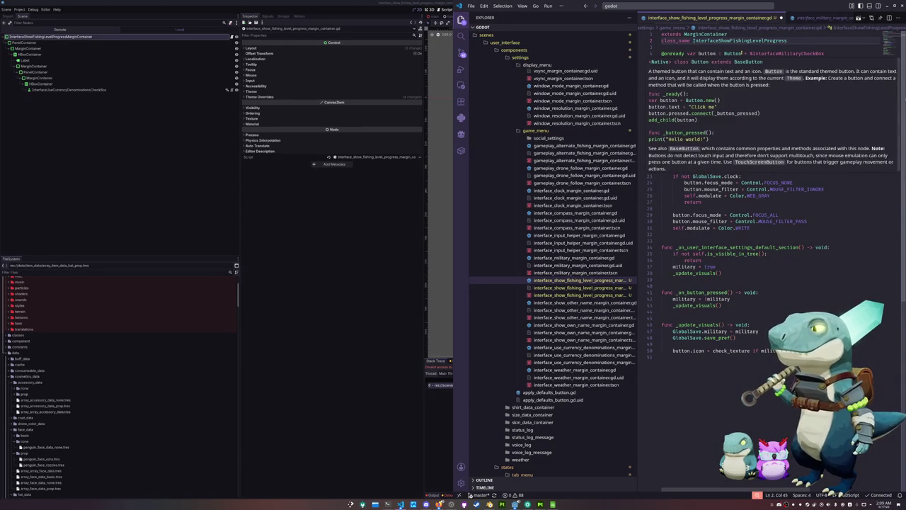
text(MarginContaine)
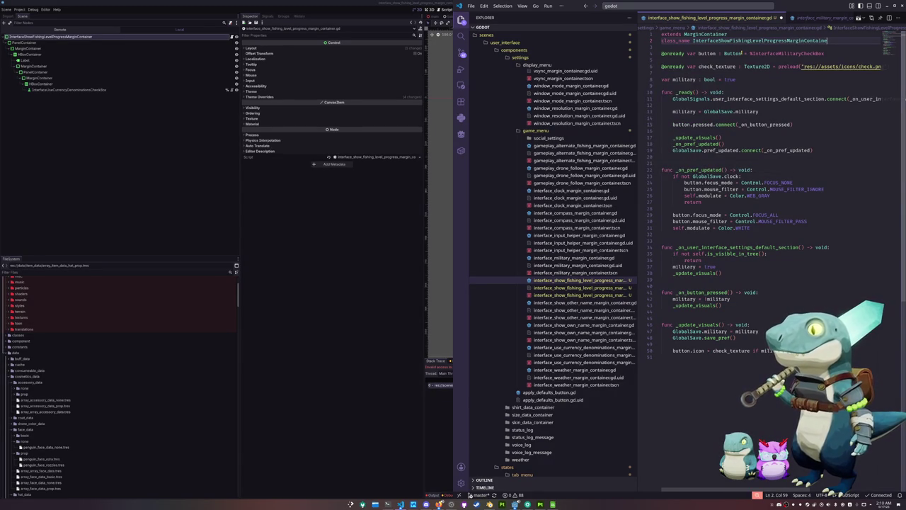
- Change the %CheckBox node path to the fishing level progress checkbox
key(Down)
key(Down)
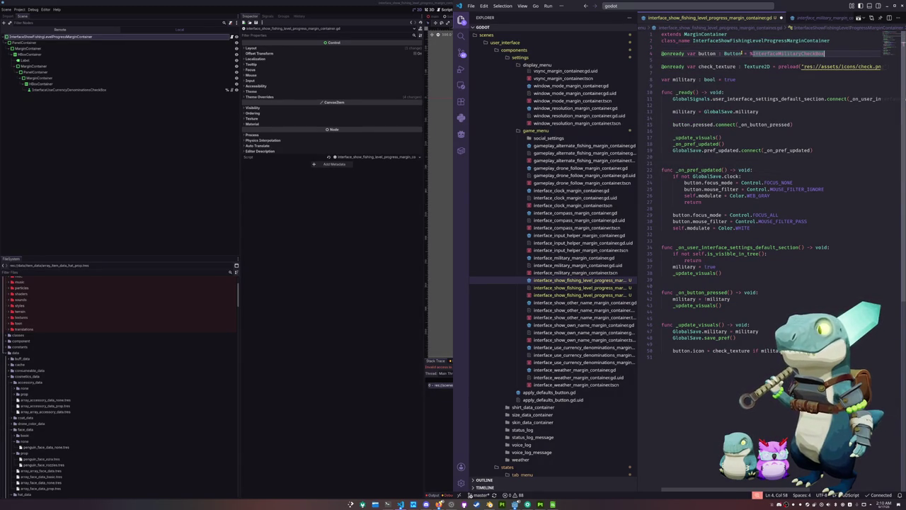
key(Left)
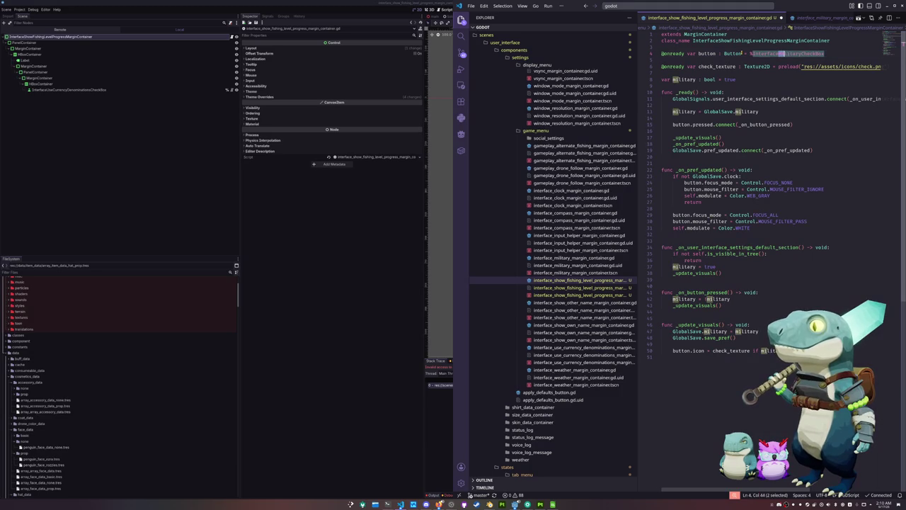
key(shift+Right)
key(shift+Right)
key(shift+Right)
key(BackSpace)
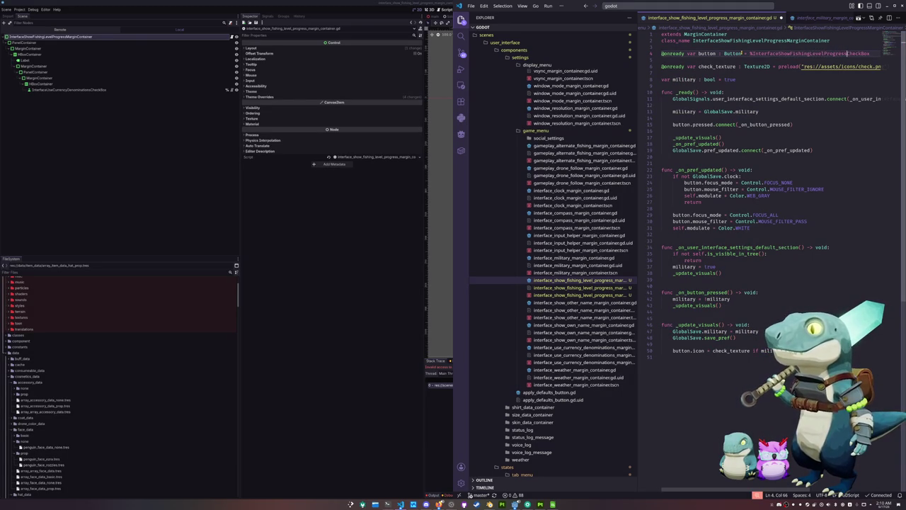
key(ctrl+shift+Left)
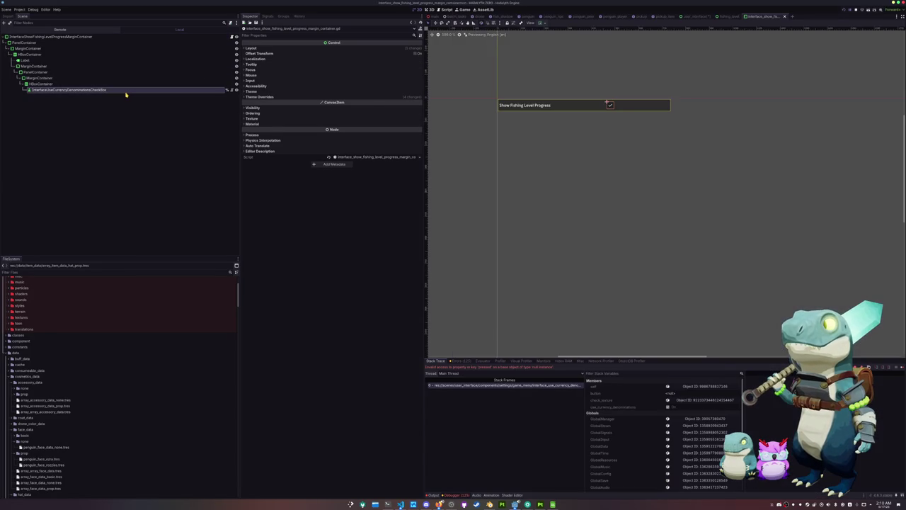
click(125, 90)
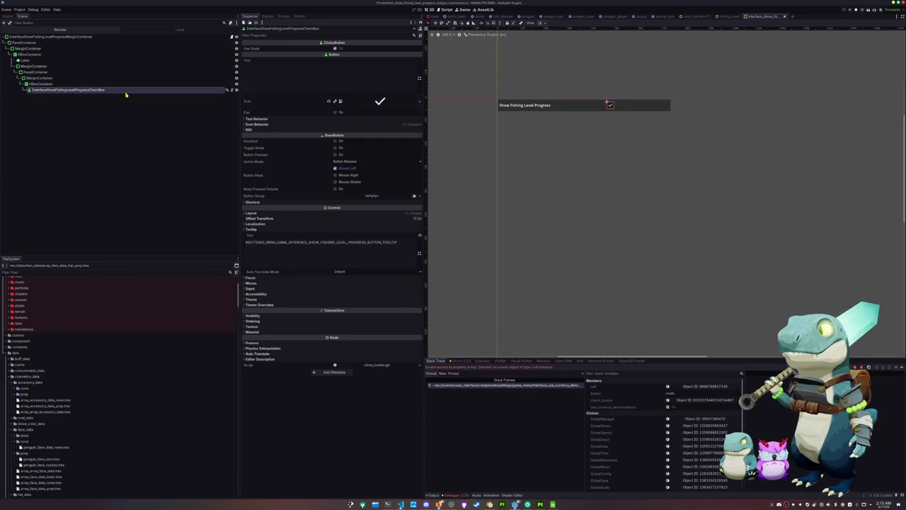
- Rename every military reference in the script to show_fishing_level_progress
key(alt+Tab)
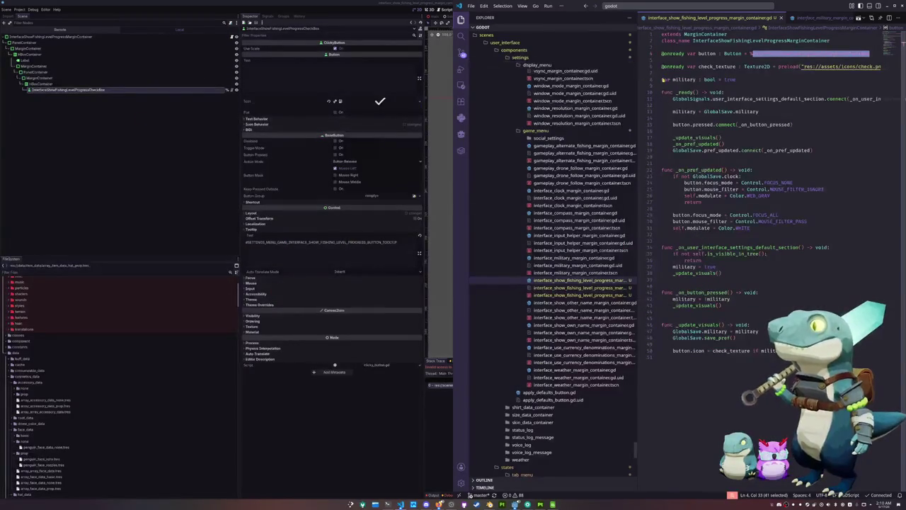
click(681, 79)
double_click(684, 79)
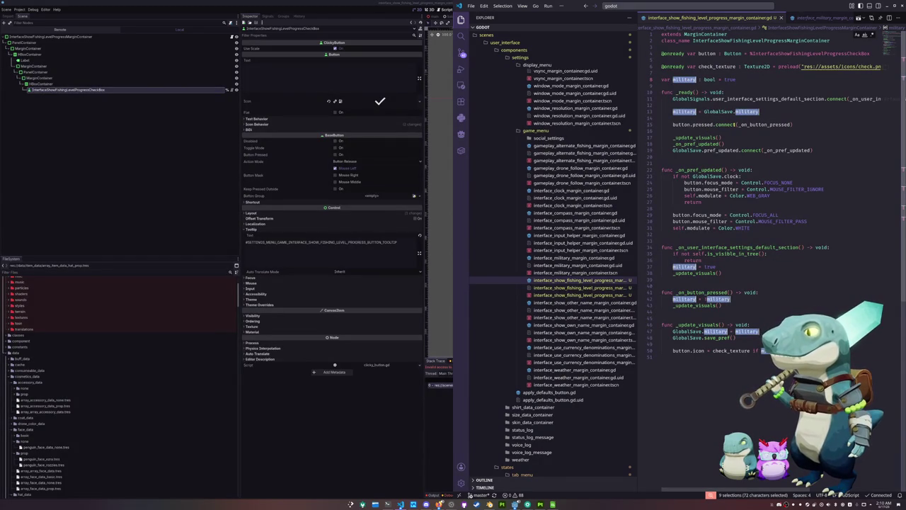
text(show_fishing)
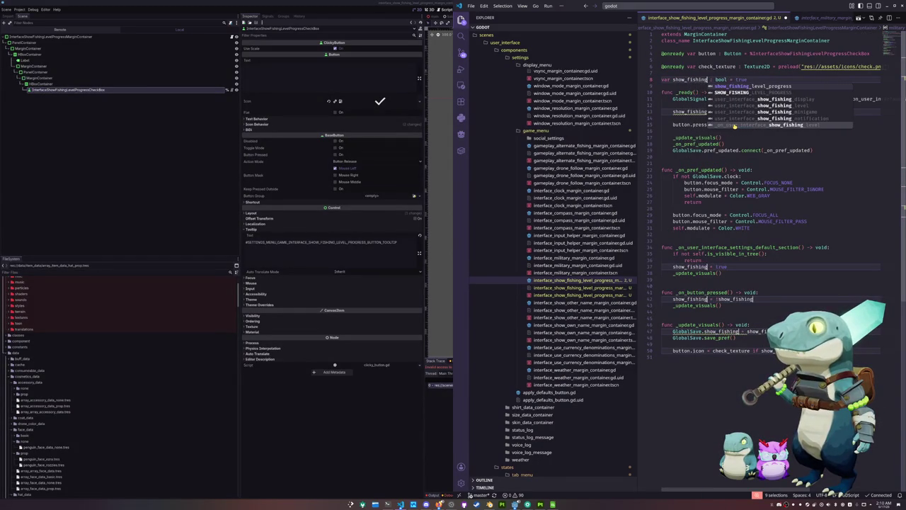
key(Return)
key(Escape)
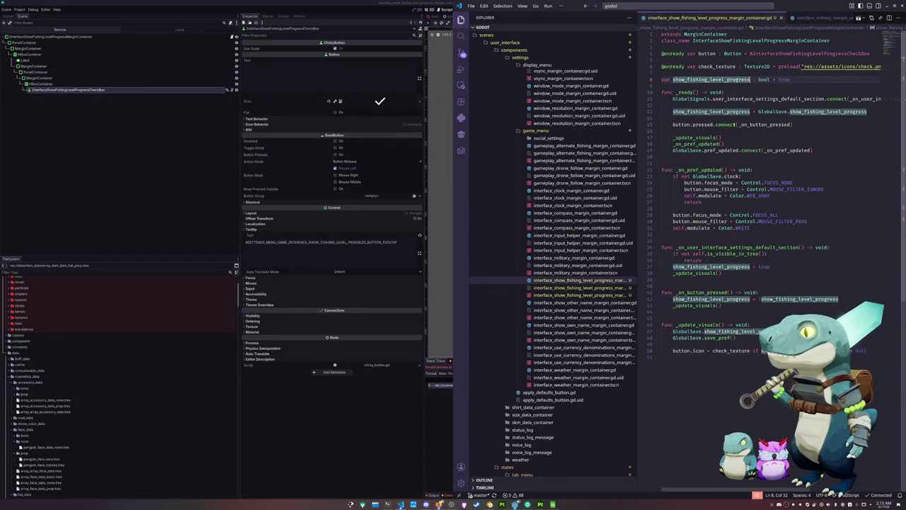
click(733, 117)
click(727, 130)
scroll(727, 130, down, 1)
click(726, 131)
click(701, 187)
scroll(700, 186, down, 1)
click(701, 186)
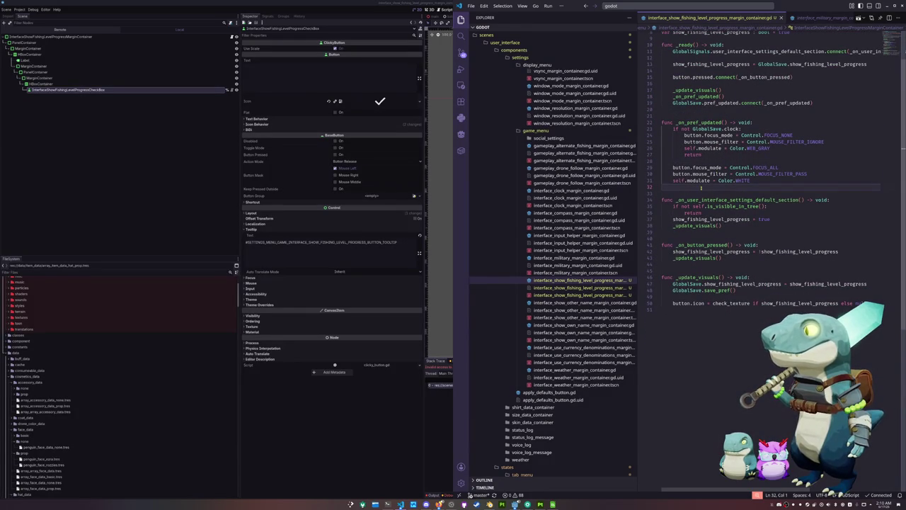
- Save the current scene in Godot
click(206, 146)
key(ctrl+s)
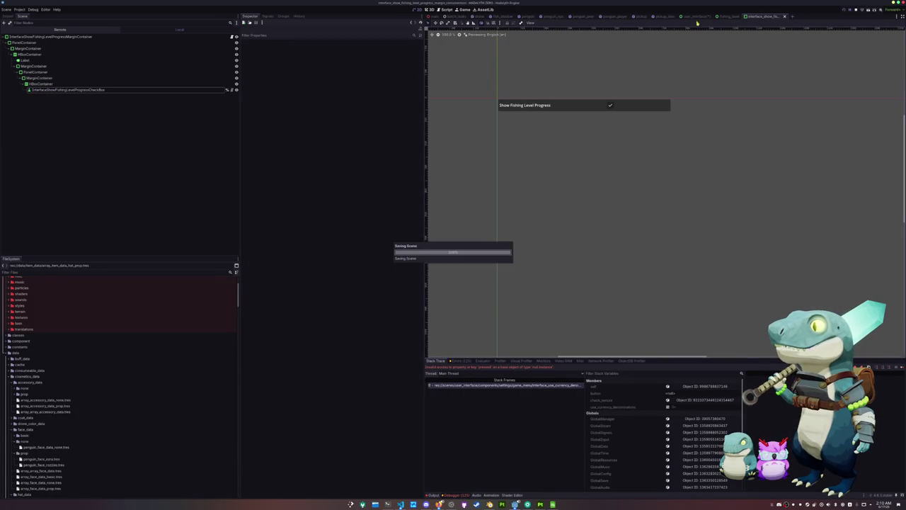
click(695, 17)
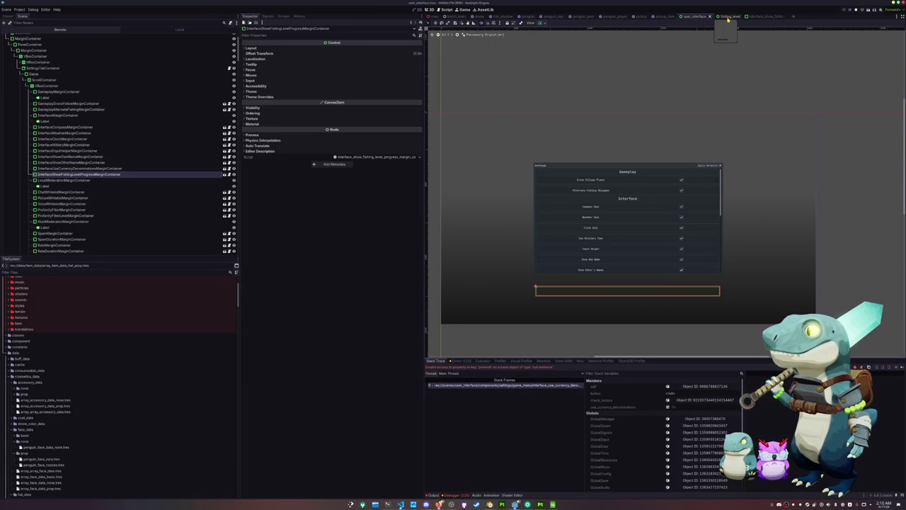
- Set Mouse Filter to Ignore on the fishing_level containers, save, and run the game
click(727, 16)
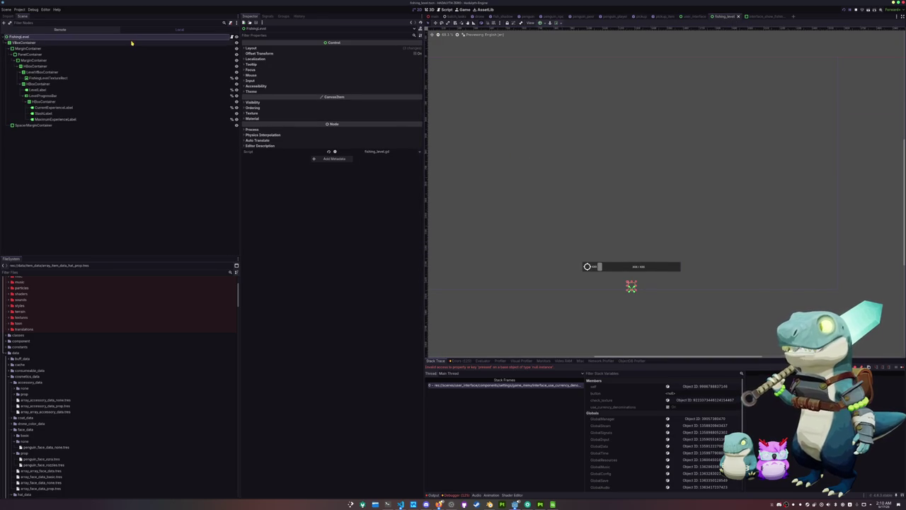
shift+click(78, 125)
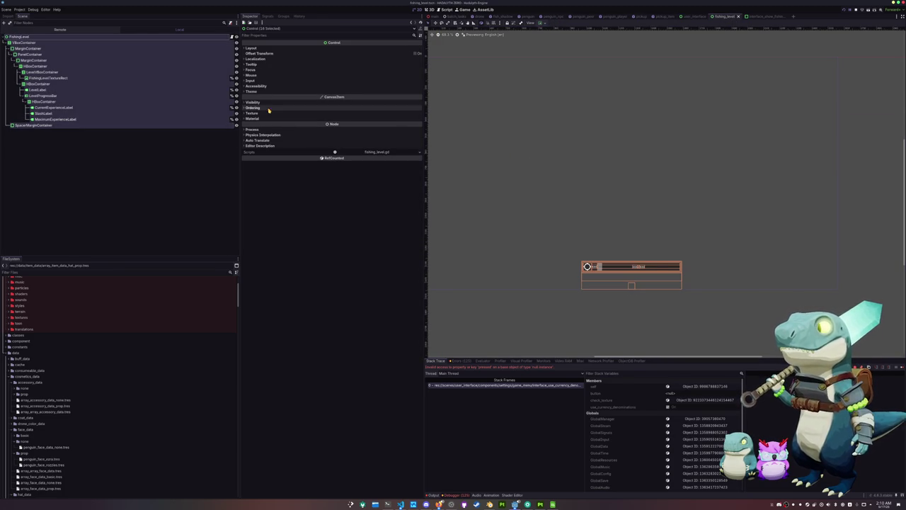
click(269, 75)
click(340, 81)
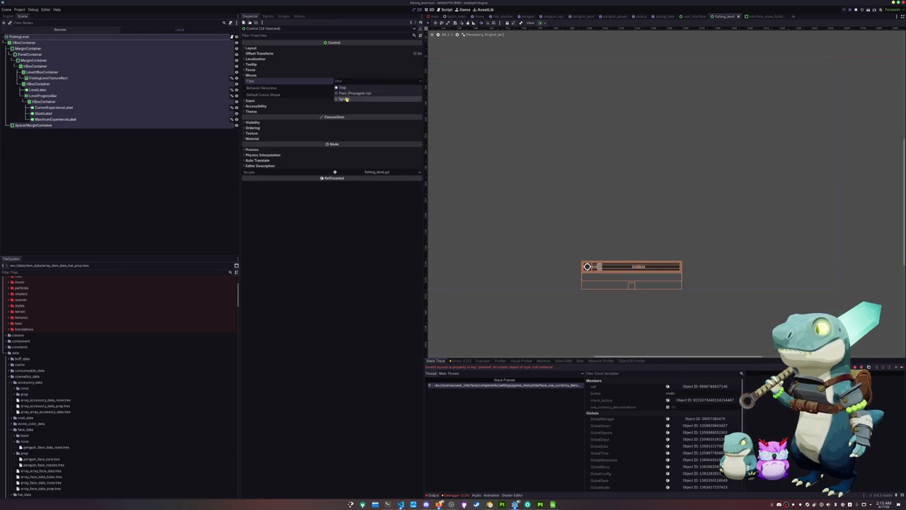
click(343, 99)
key(ctrl+s)
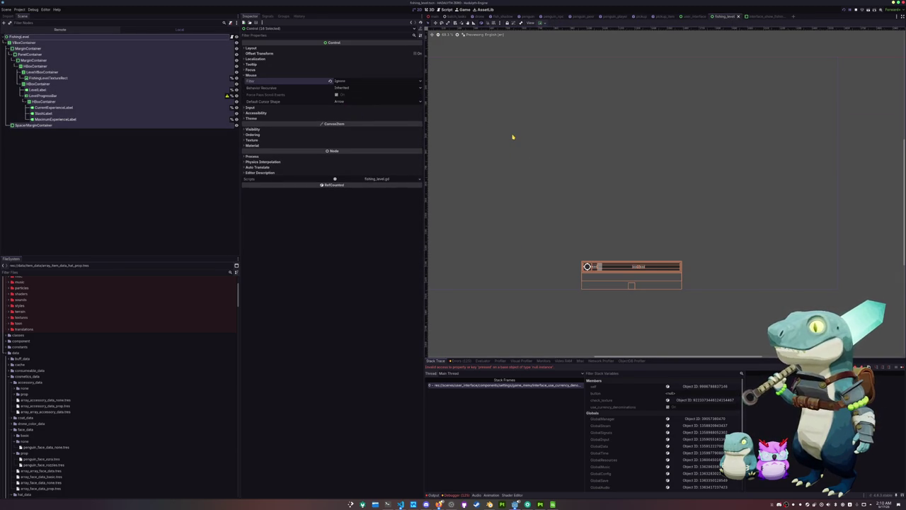
key(F5)
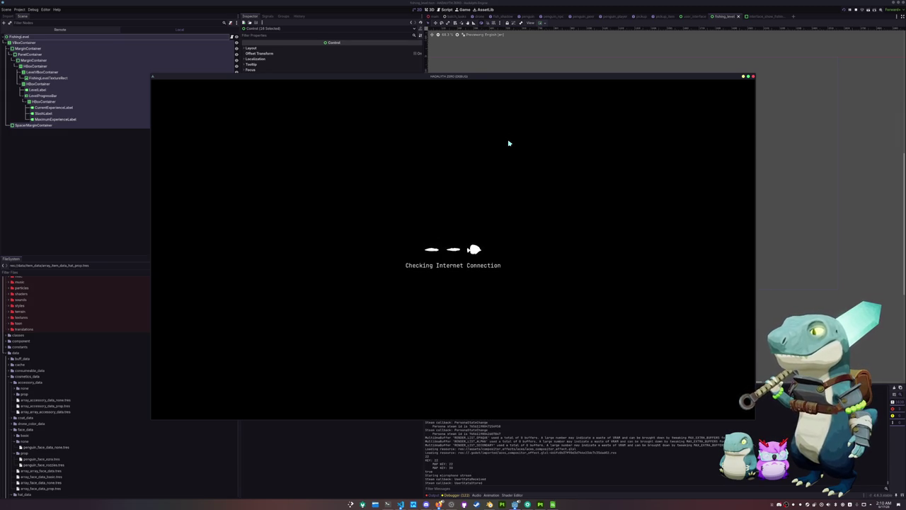
- Turn on Show Fishing Level Progress in the game's Settings
scroll(474, 304, down, 10)
scroll(509, 301, up, 3)
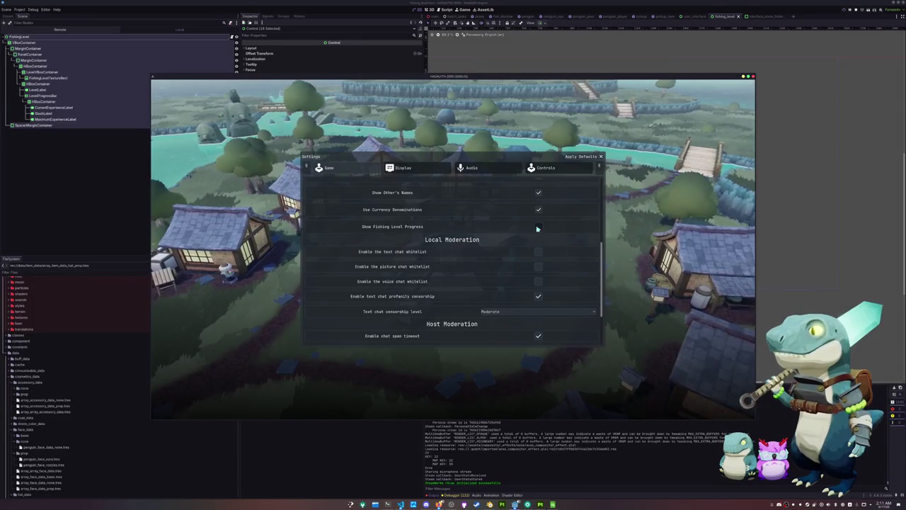
click(539, 227)
key(Escape)
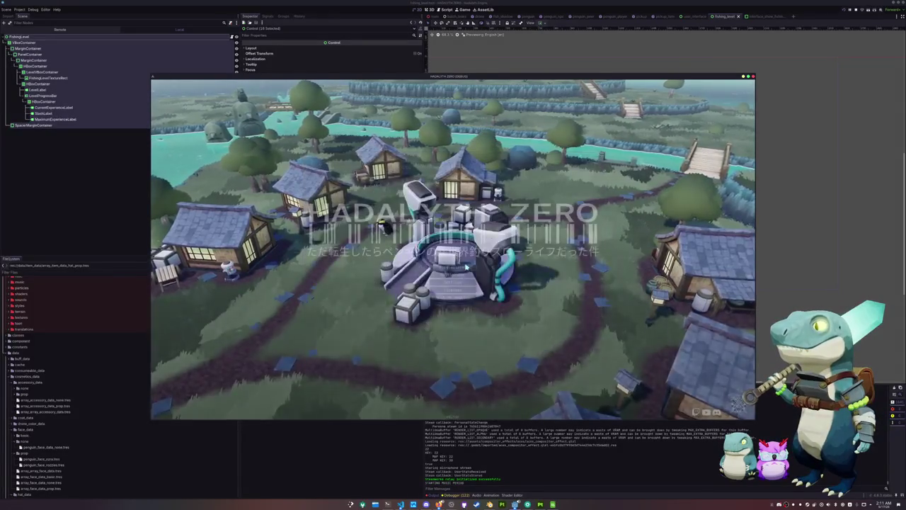
click(460, 282)
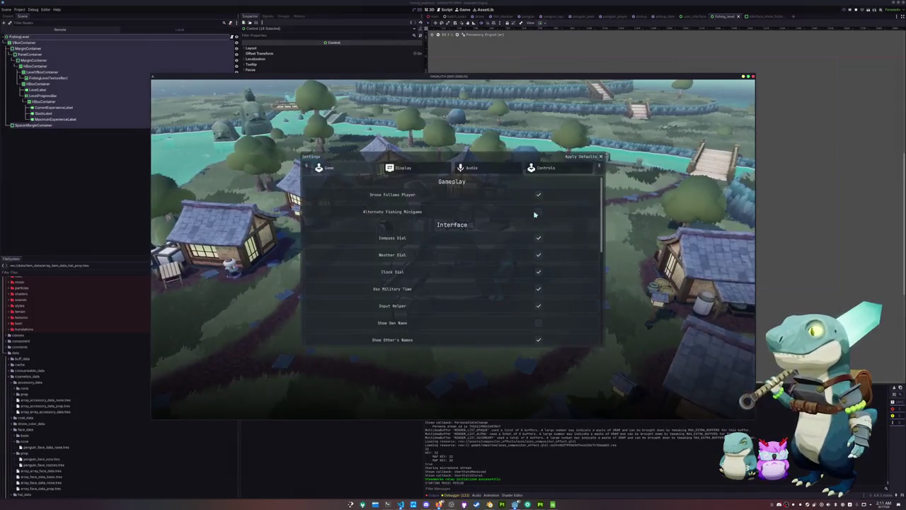
key(Escape)
- Start the game, walk the character to the river and cast the line
click(459, 250)
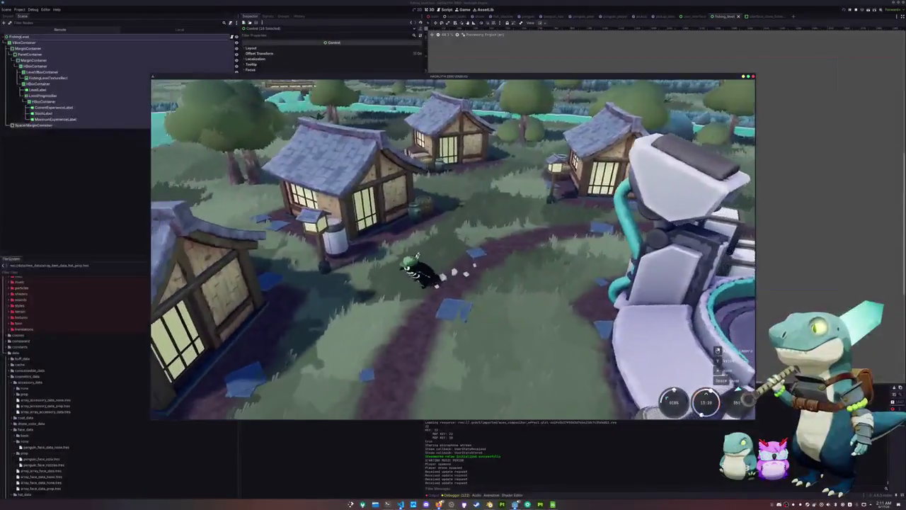
key(w)
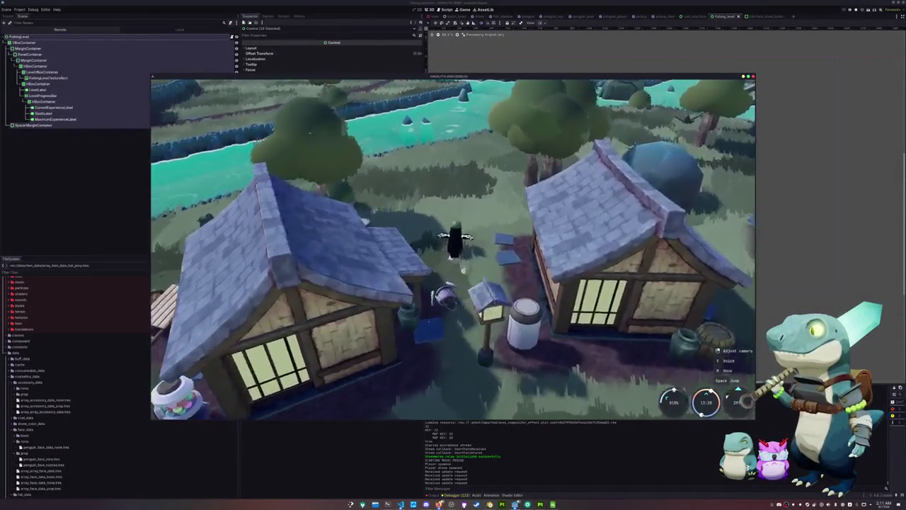
key(w)
key(w)
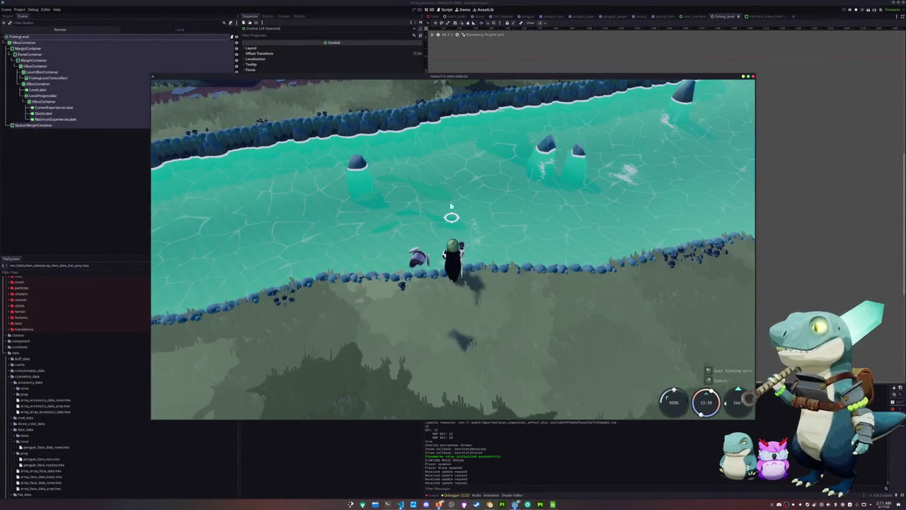
key(e)
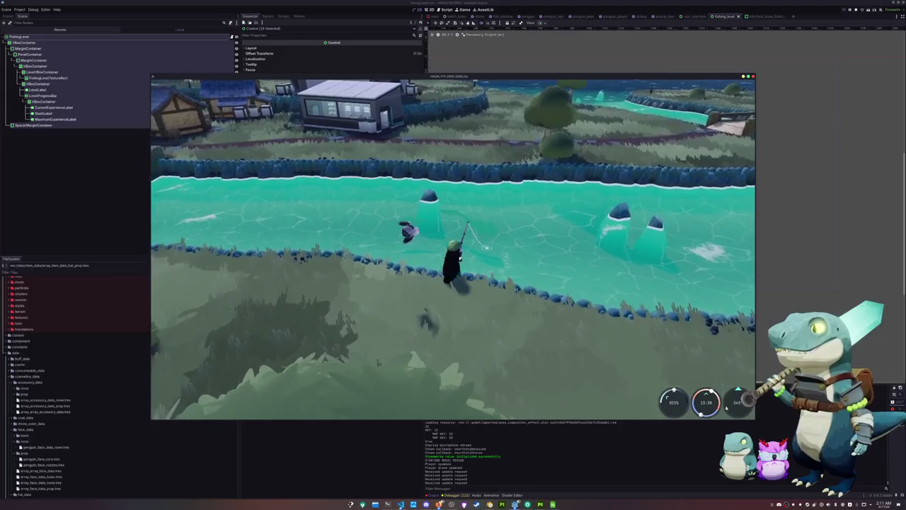
key(e)
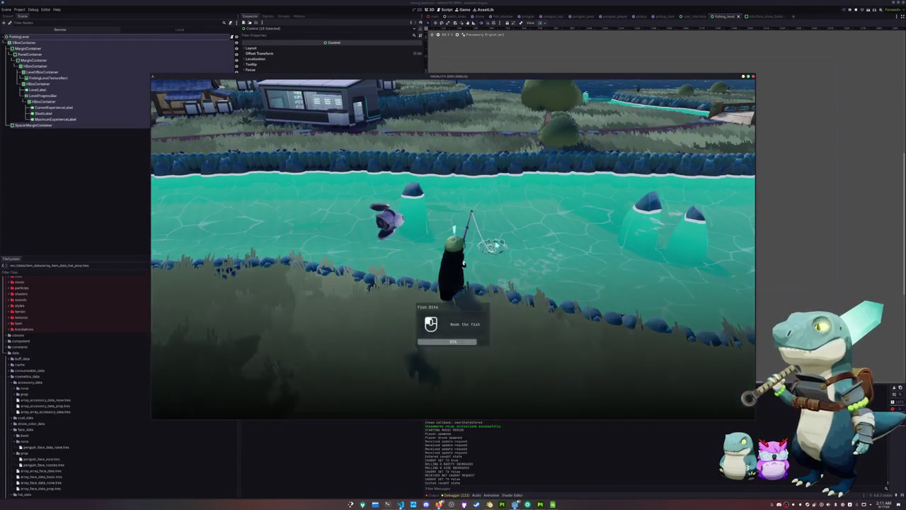
- Land the Japanese Crucian Carp via the arrow minigame, check the inventory, open Settings
key(e)
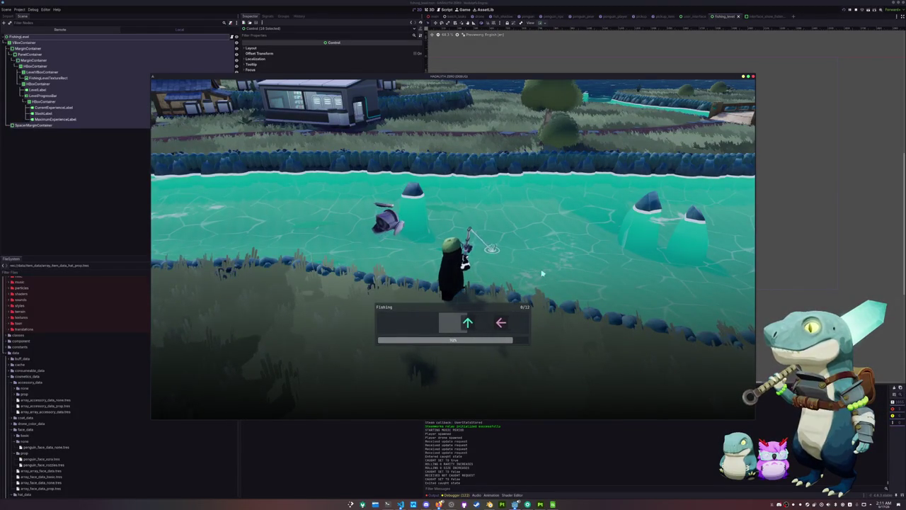
key(Up)
key(Left)
key(Up)
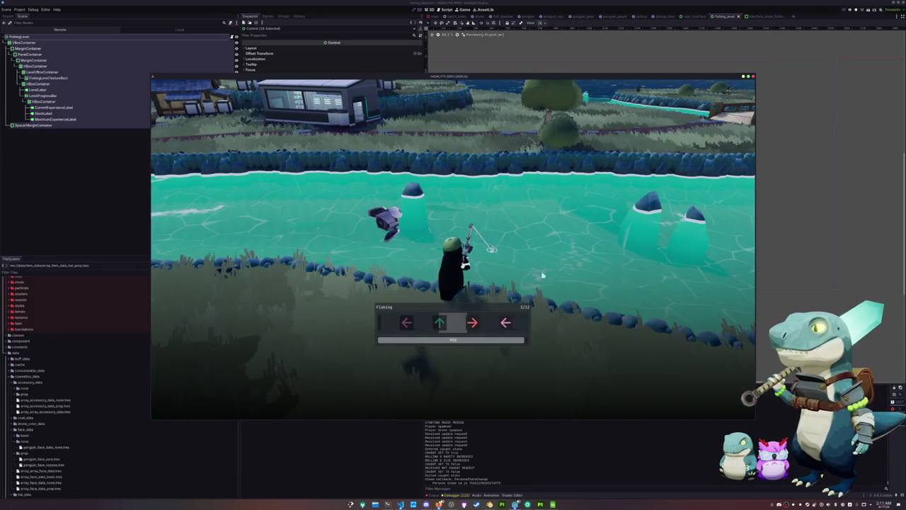
key(Right)
key(Left)
key(Left)
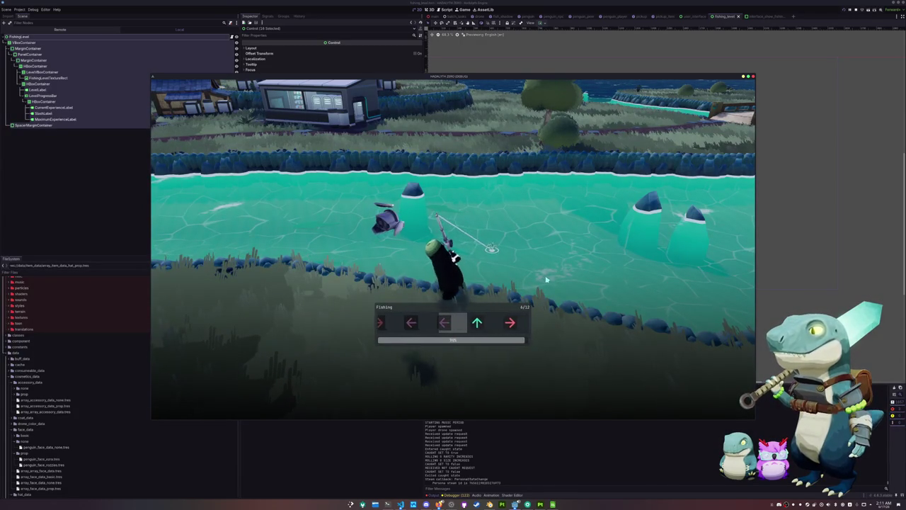
key(Up)
key(Right)
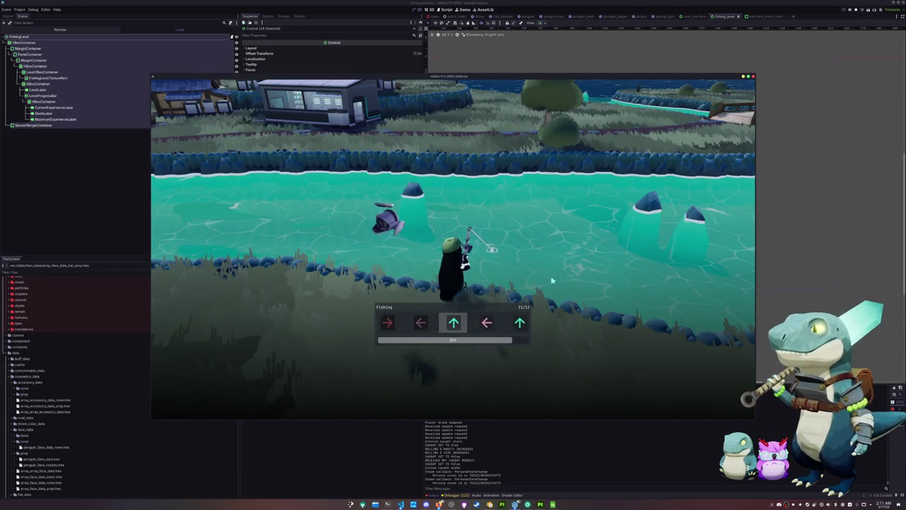
key(Up)
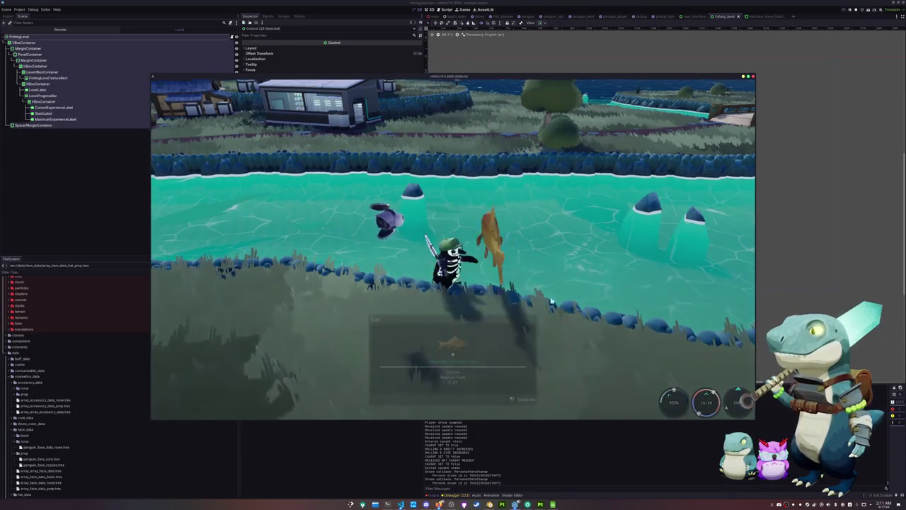
key(Tab)
key(Tab)
key(Escape)
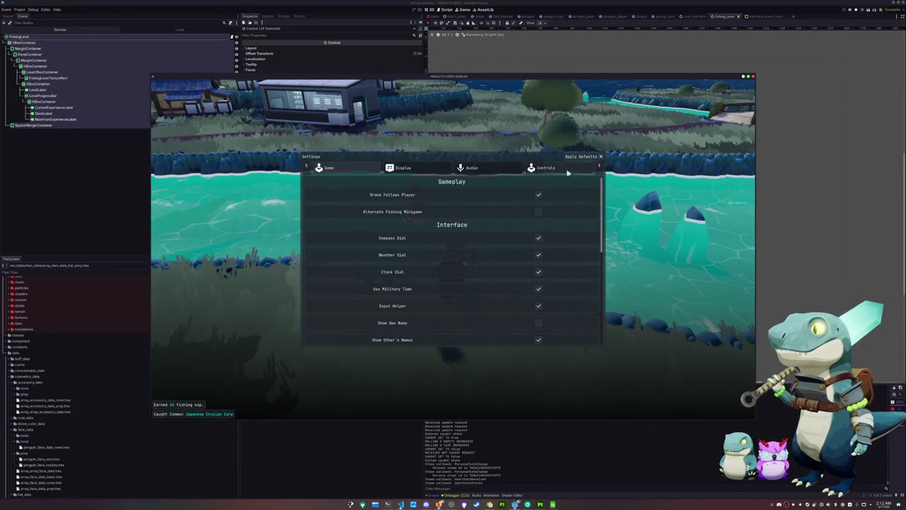
- Close Settings and return to the riverbank, glancing at the inventory
scroll(517, 251, down, 3)
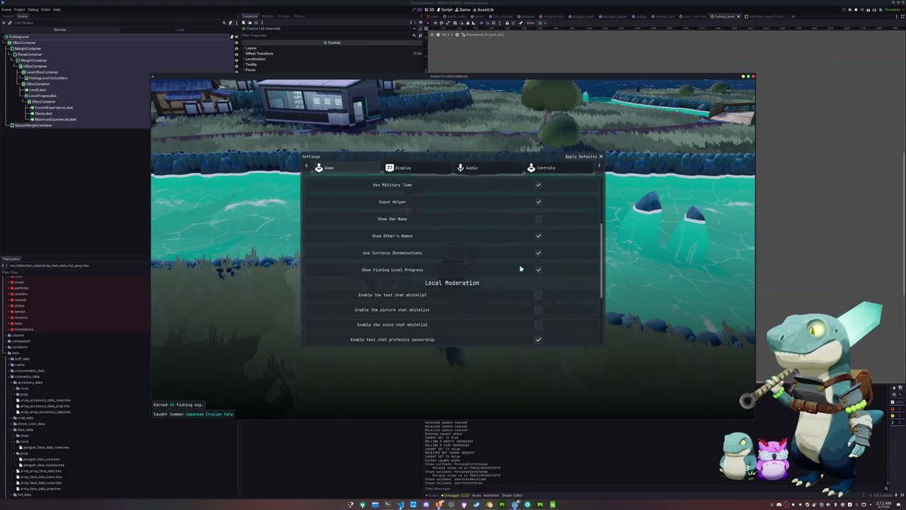
key(Escape)
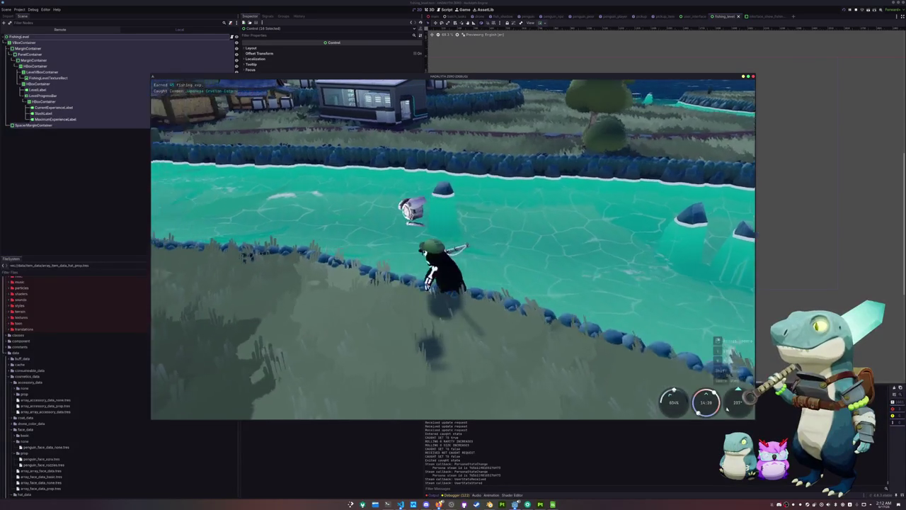
key(w)
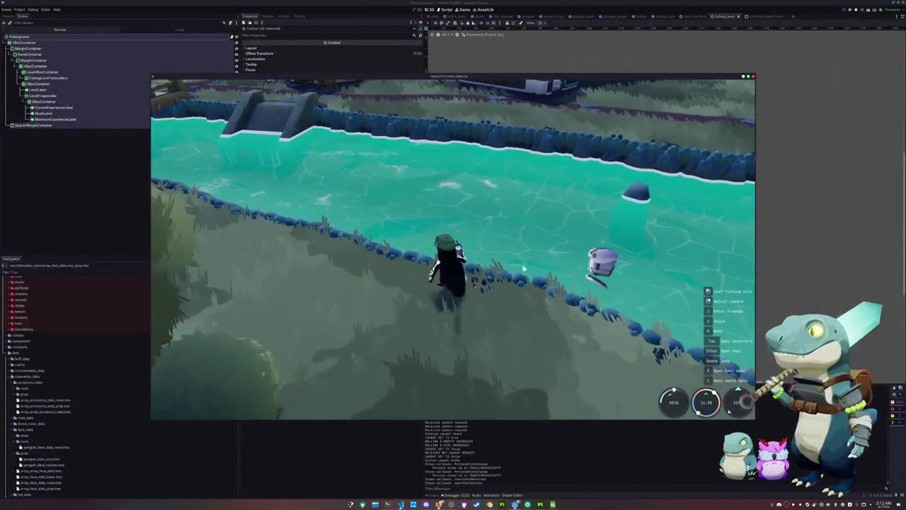
key(Tab)
key(Tab)
- Reopen Settings from the pause menu to check the toggle, then ready the rod
key(Escape)
click(456, 245)
scroll(472, 283, down, 5)
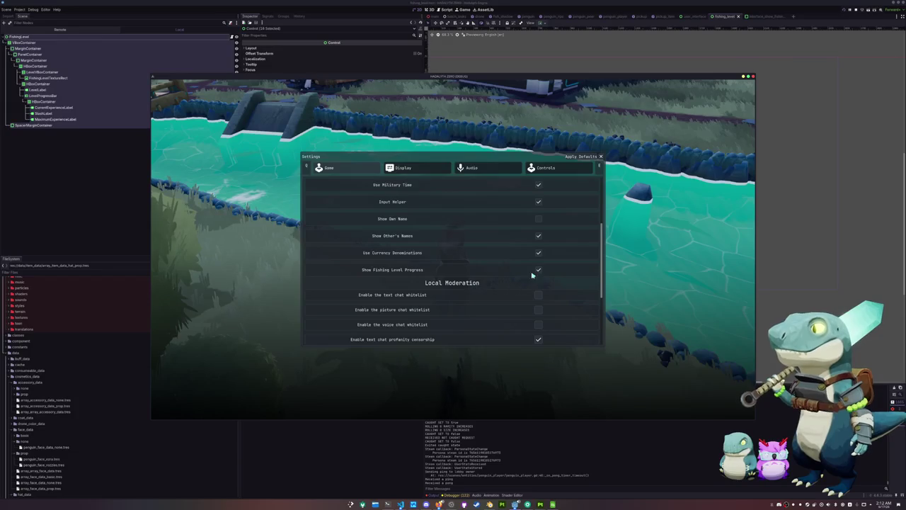
scroll(530, 276, up, 3)
scroll(524, 281, down, 2)
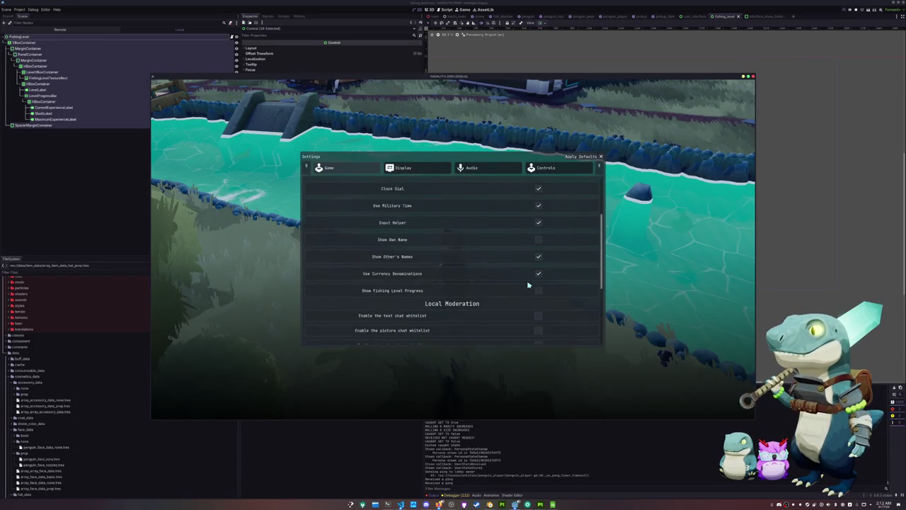
scroll(531, 291, up, 2)
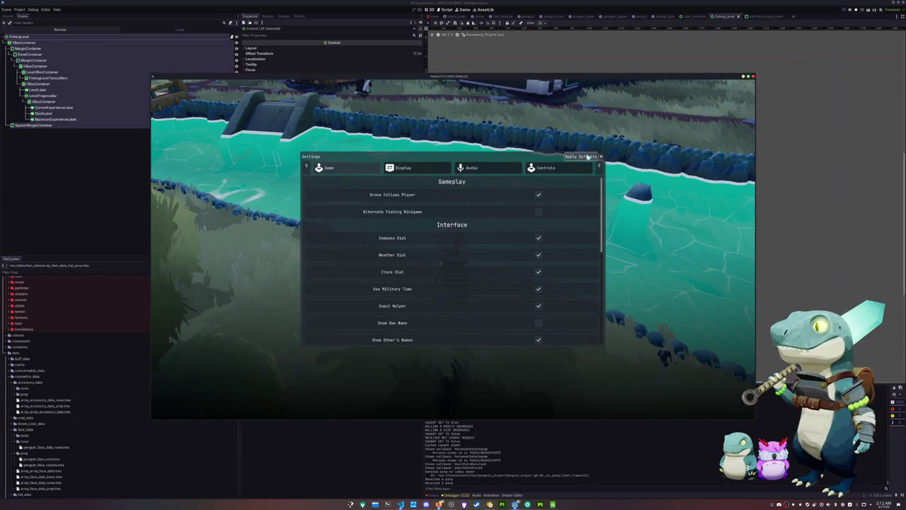
key(Escape)
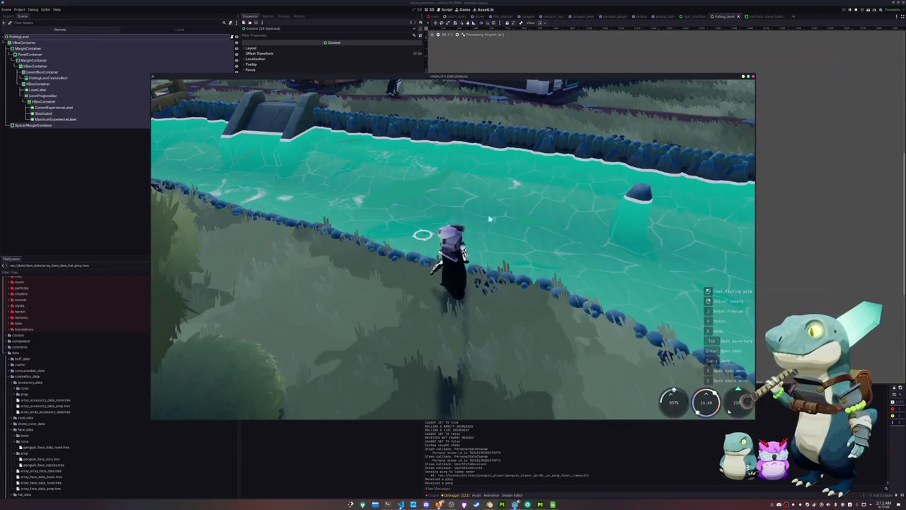
click(504, 246)
key(alt+Tab)
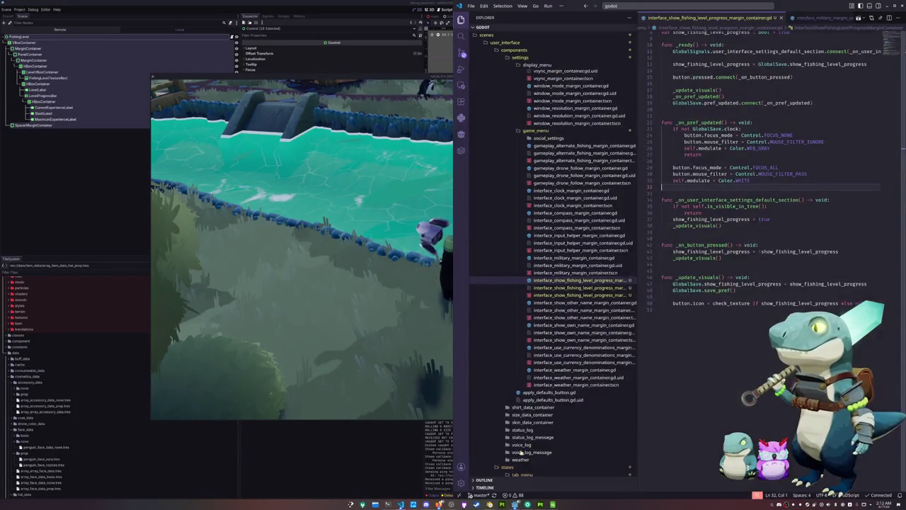
- Review interface_show_fishing_level_progress_margin_container.gd from the top, then return to the game
click(705, 296)
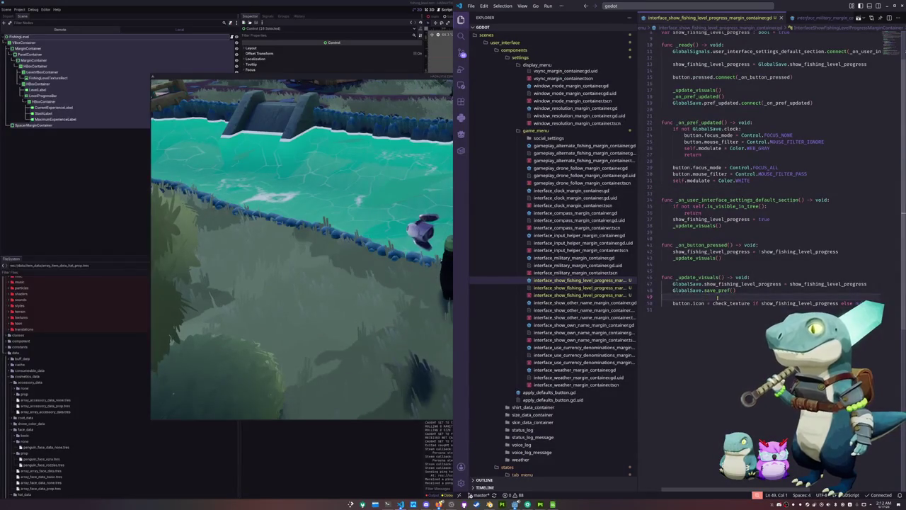
scroll(718, 296, up, 2)
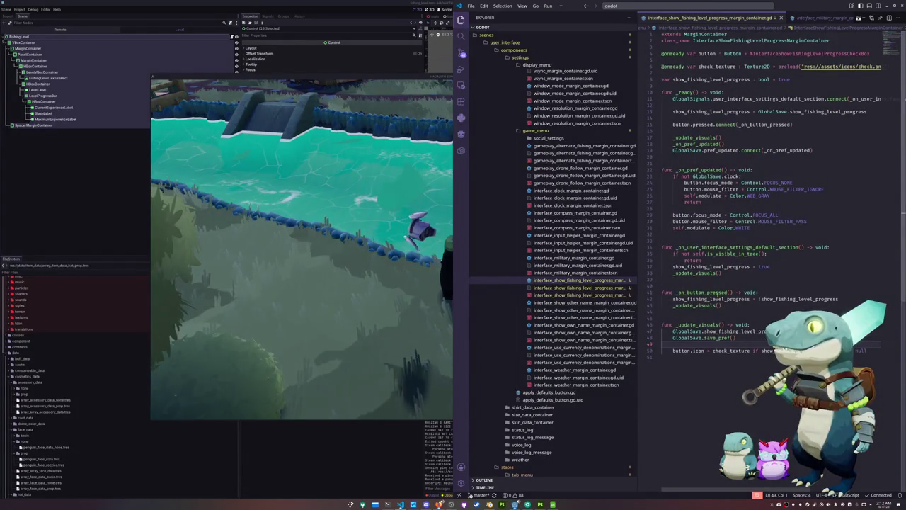
key(alt+Tab)
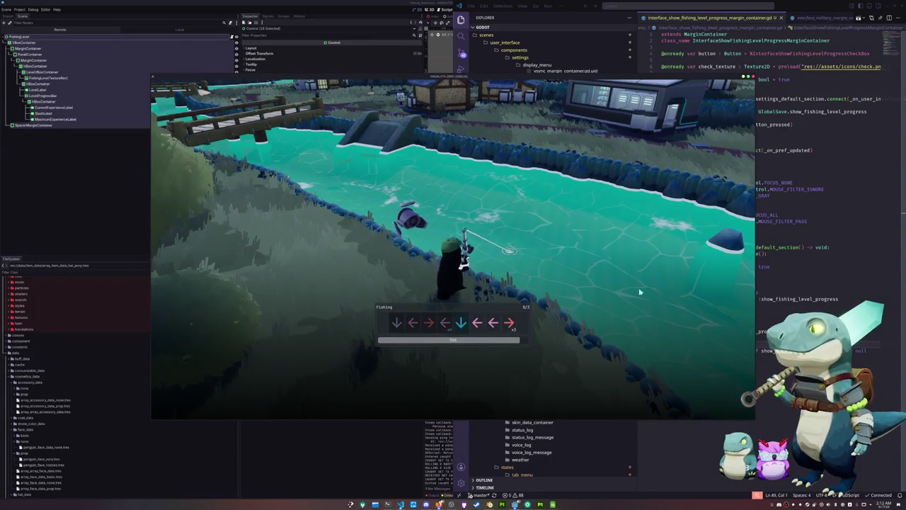
- Finish the arrow sequences to land the Common Sperm Whale and dismiss the catch result
key(Right)
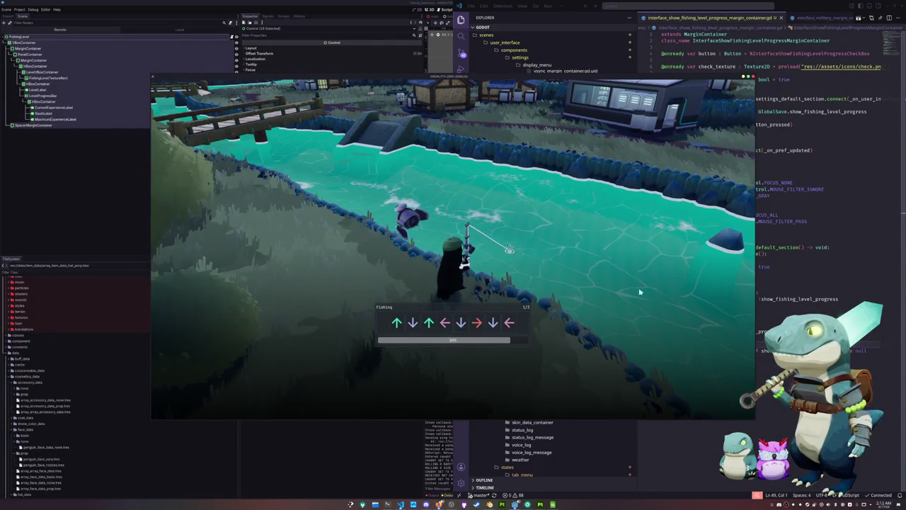
key(Left)
key(Right)
key(Down)
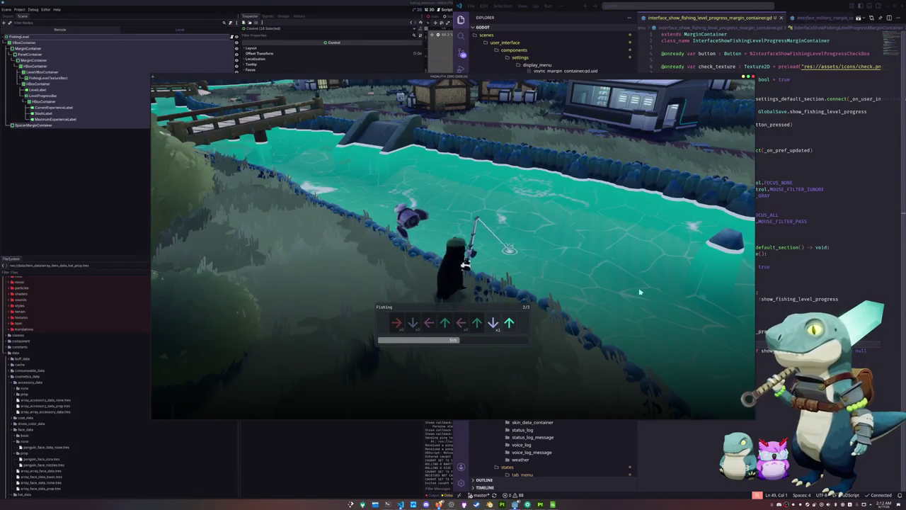
key(Up)
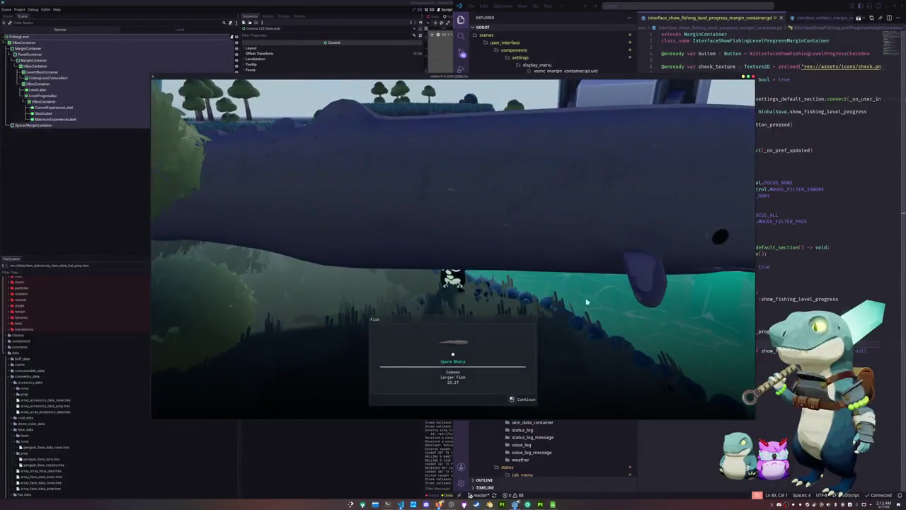
key(e)
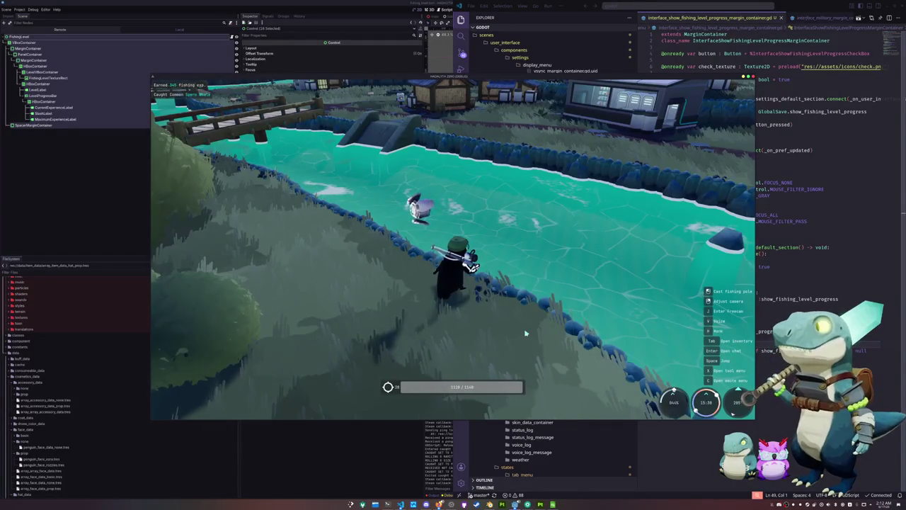
- Open and close the in-game settings, then walk along the riverbank
key(Escape)
scroll(496, 274, down, 2)
key(Escape)
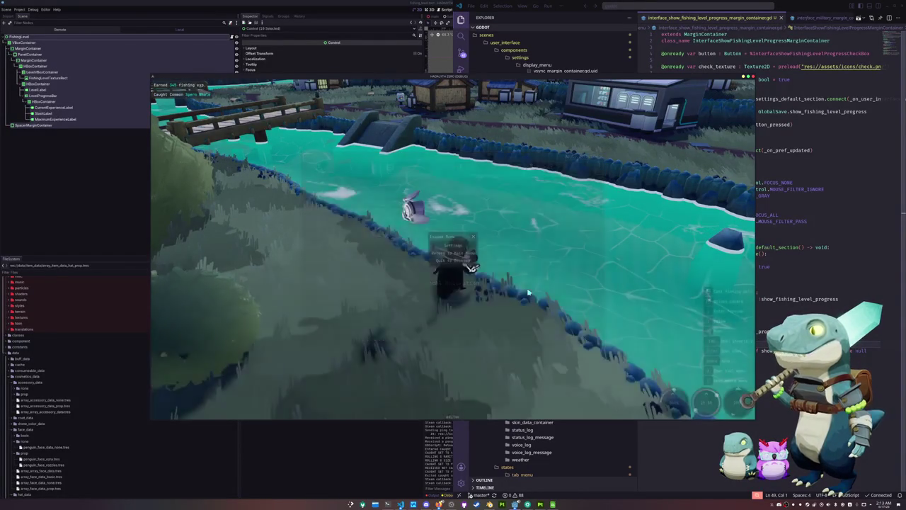
key(w)
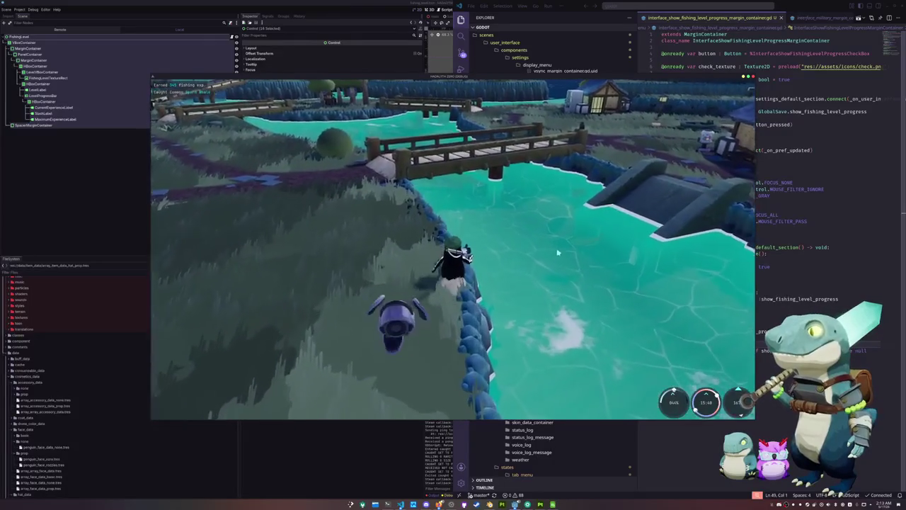
- Cast into the river, land the Common Humpback Whale, then open and close Settings
click(513, 315)
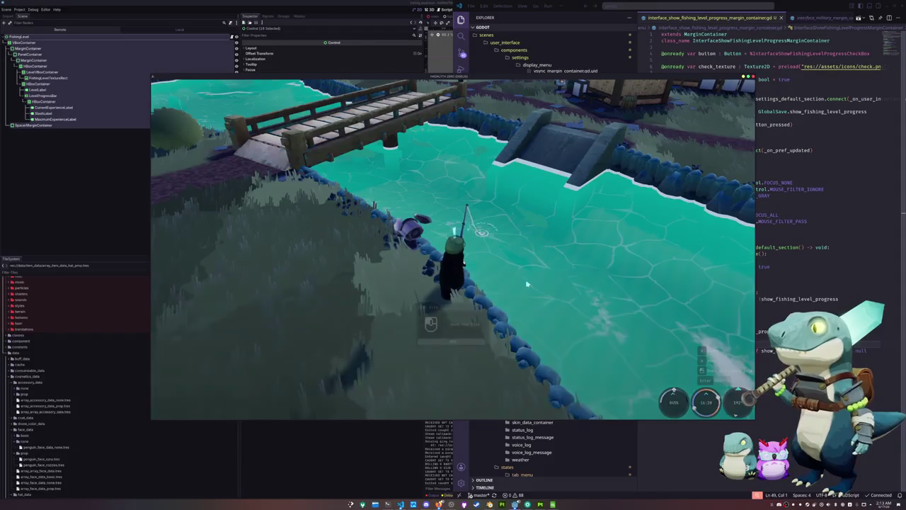
click(526, 284)
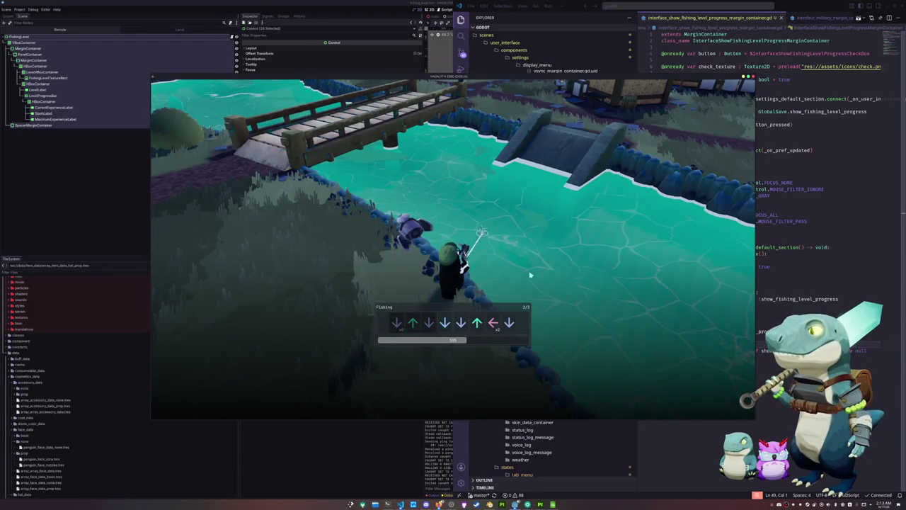
key(Down)
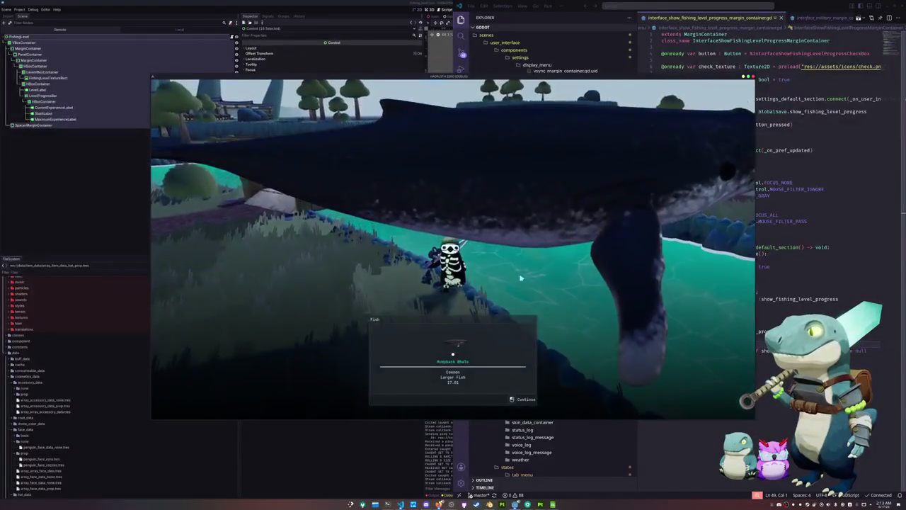
click(525, 276)
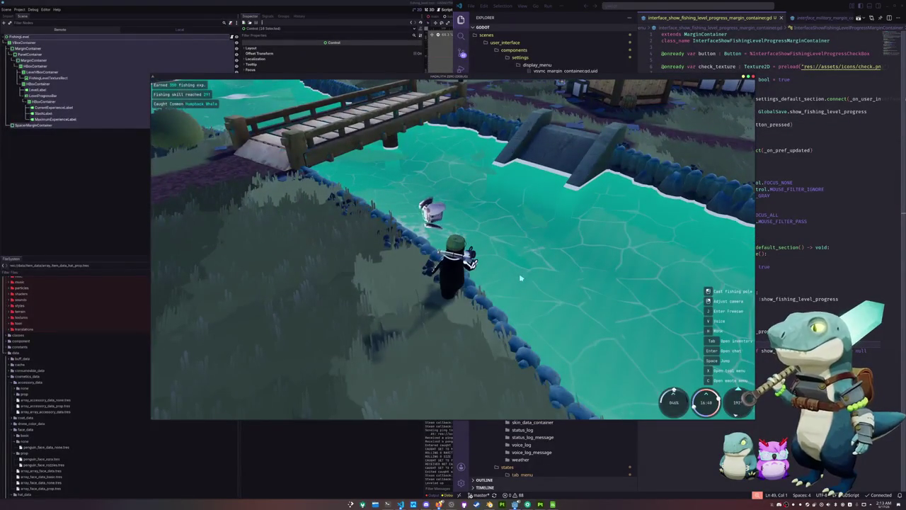
key(Escape)
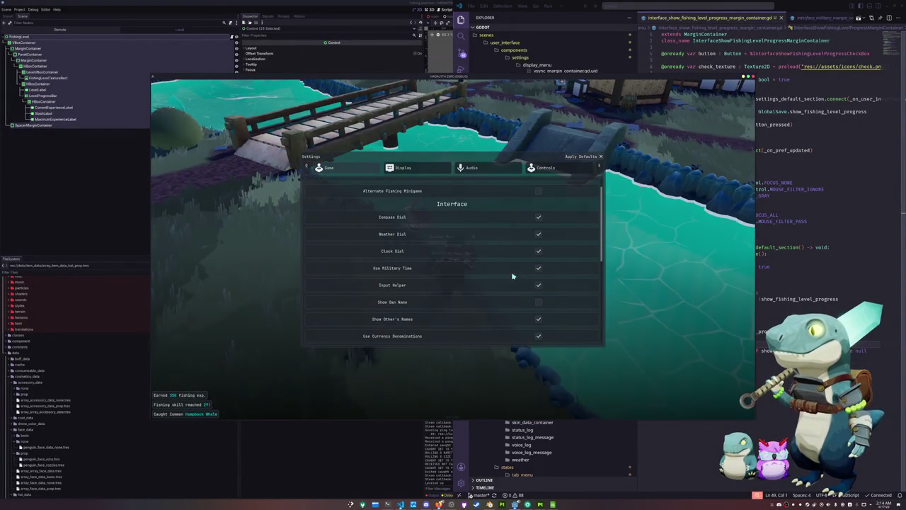
key(Escape)
- Walk along the bank, then open and close the Journal to view the fishing level
key(a)
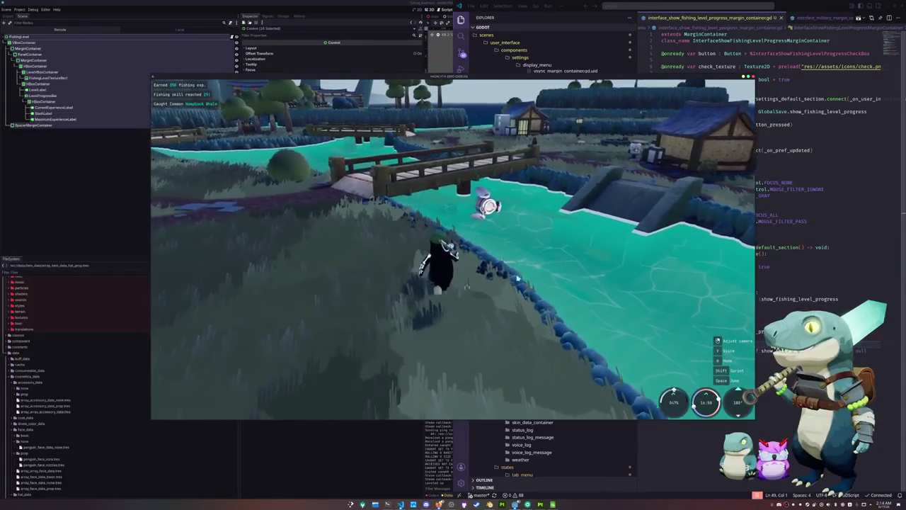
key(Tab)
key(e)
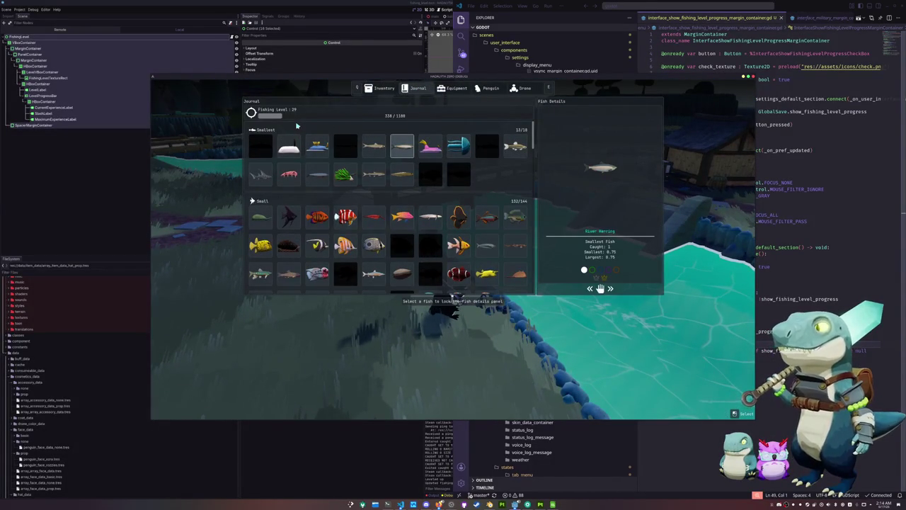
key(Tab)
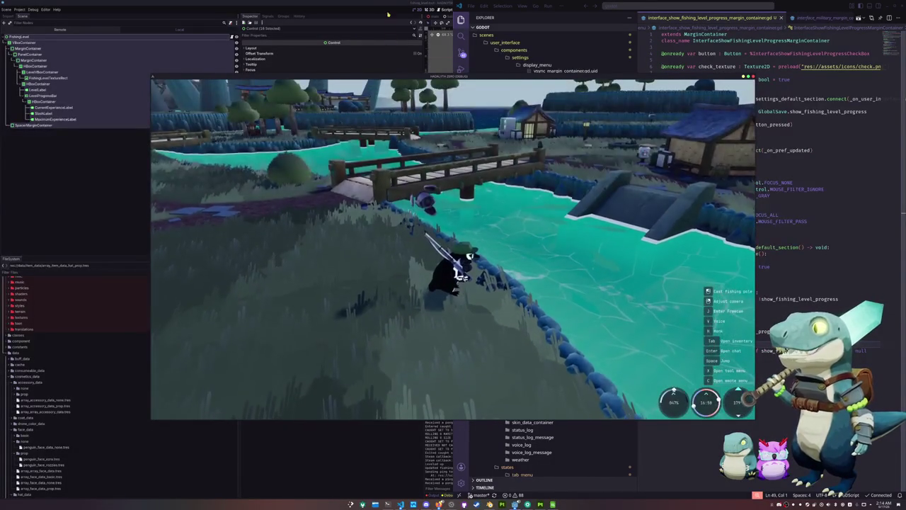
- Stop and relaunch the game with F8 and F5, then check the Journal's Fishing Level 29 bar at 338 / 1180
key(F8)
scroll(573, 245, up, 2)
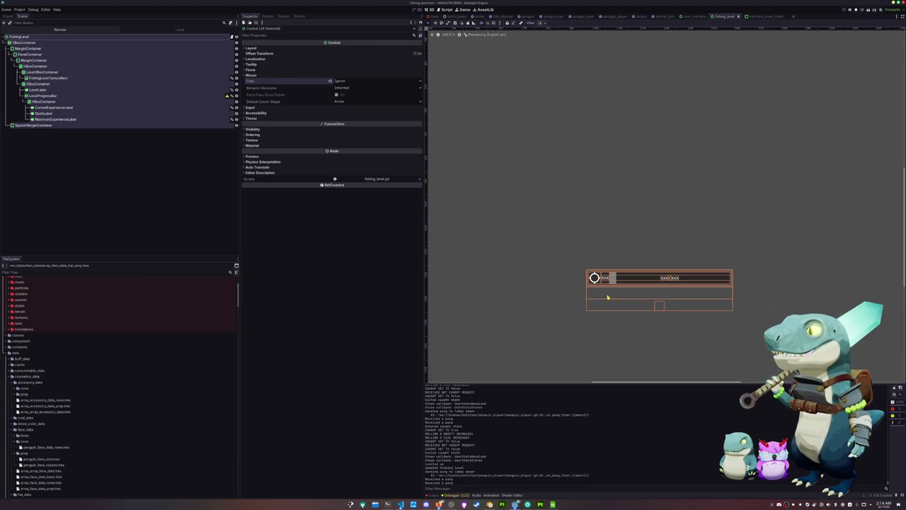
key(Tab)
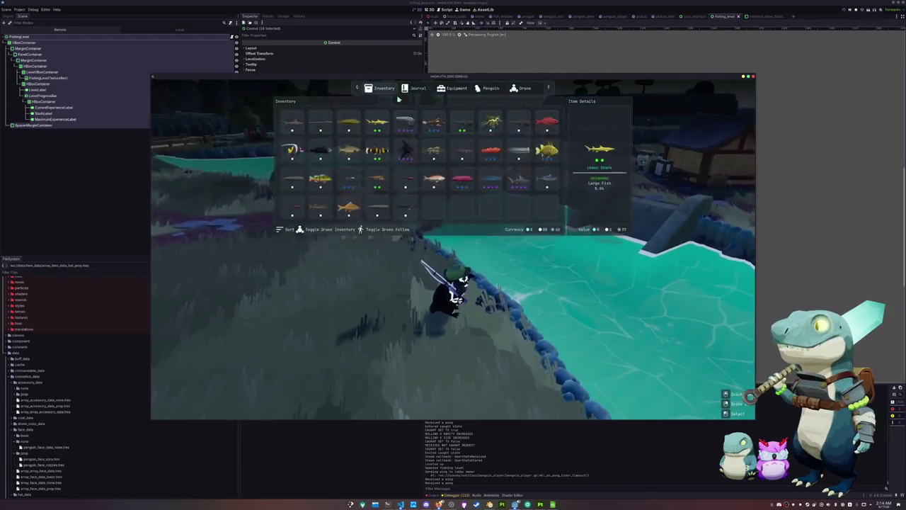
click(417, 89)
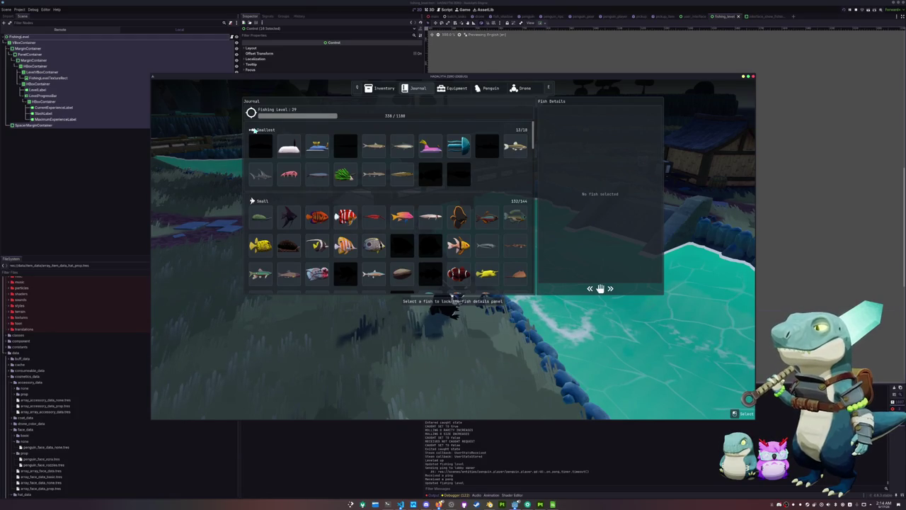
key(Tab)
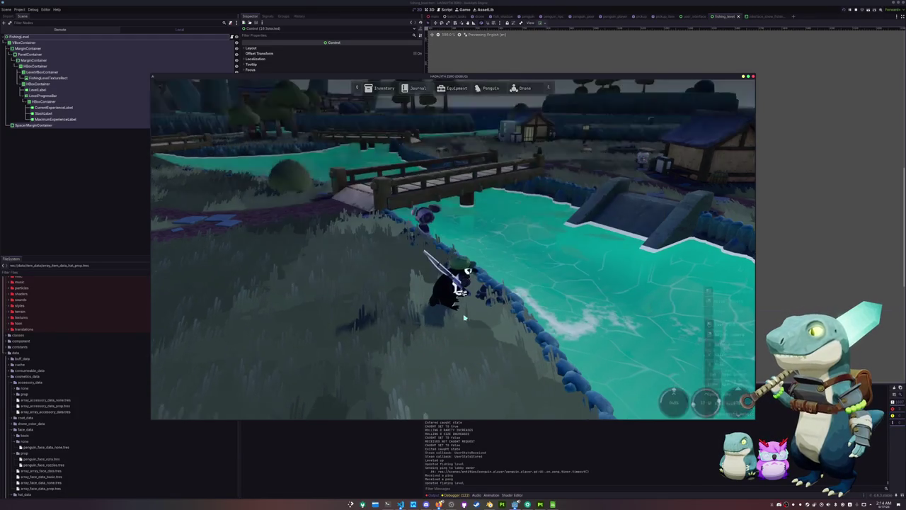
- Cancel the fishing cast, walk across the bridge, and open the Journal page in the game menu
mouse_move(487, 303)
mouse_down()
mouse_move(336, 315)
mouse_move(364, 300)
mouse_up()
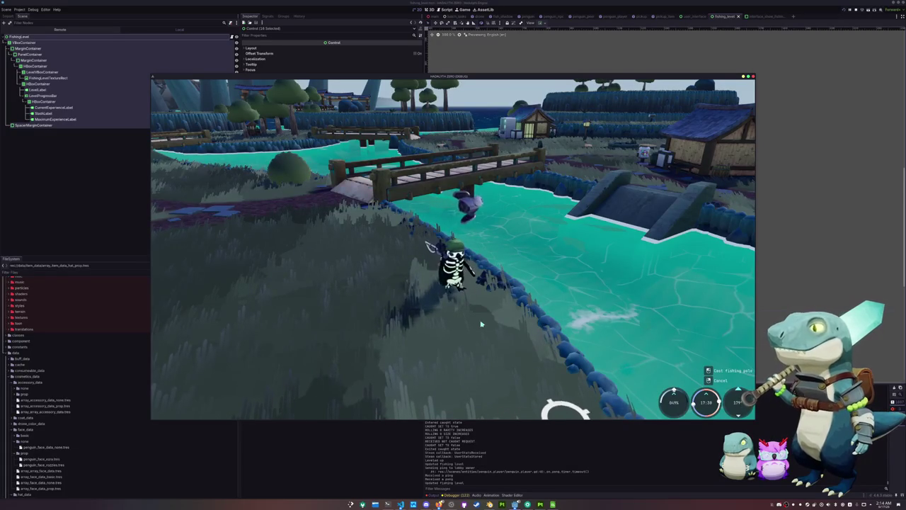
right_click(419, 243)
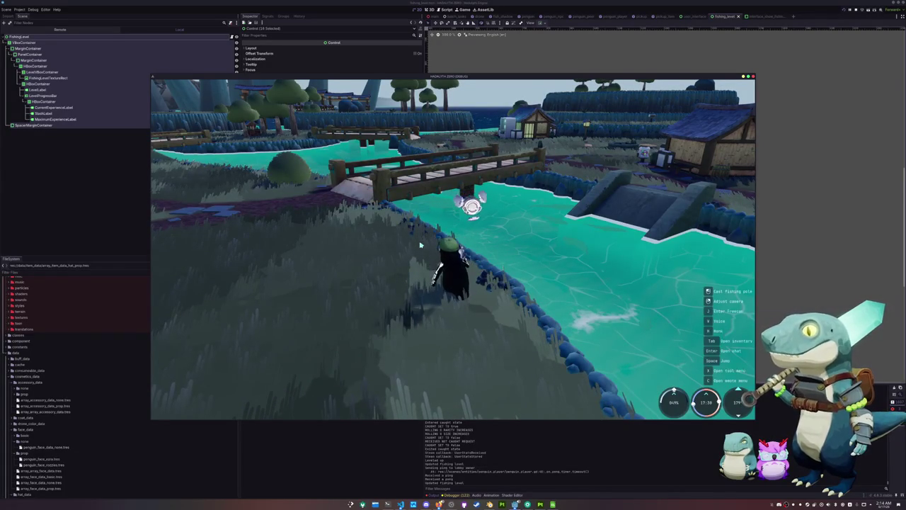
key(w)
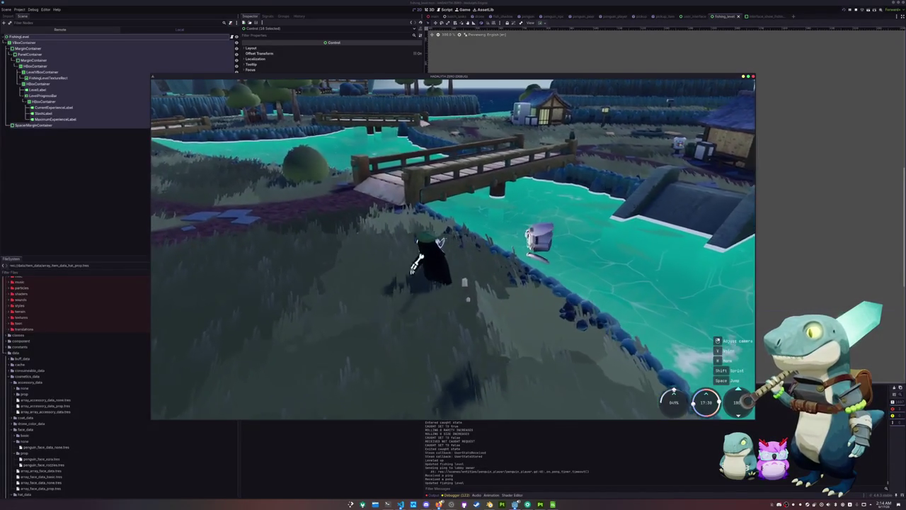
key(w)
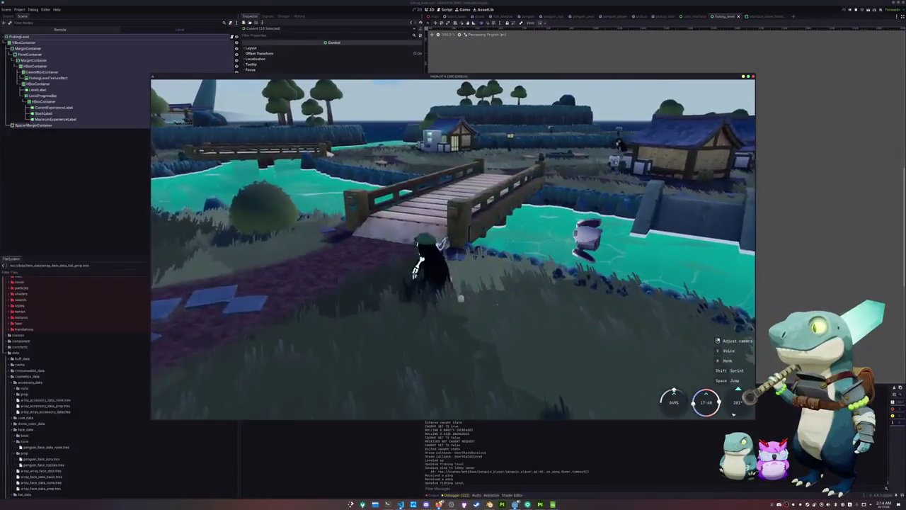
key(w)
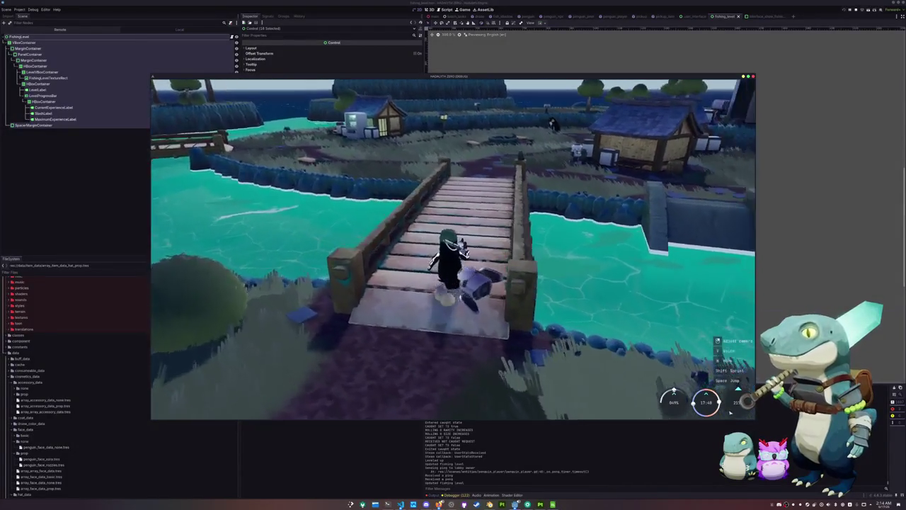
key(w)
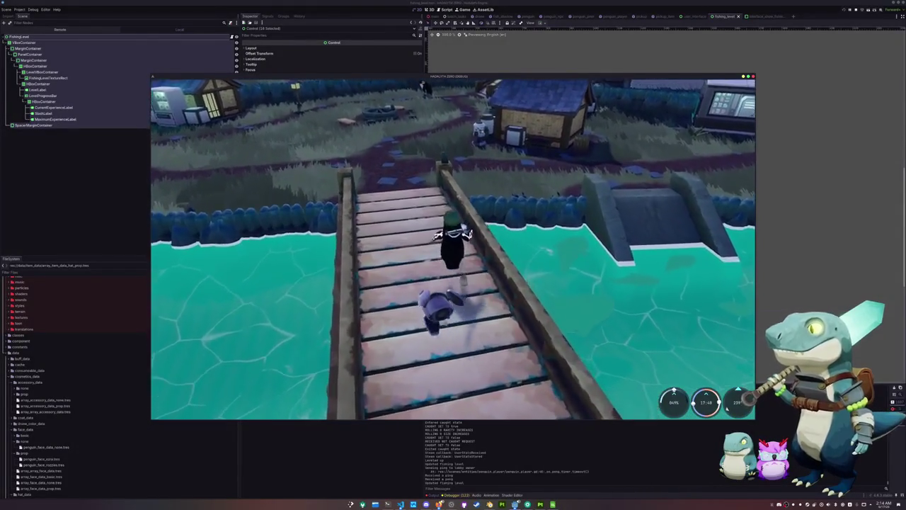
key(w)
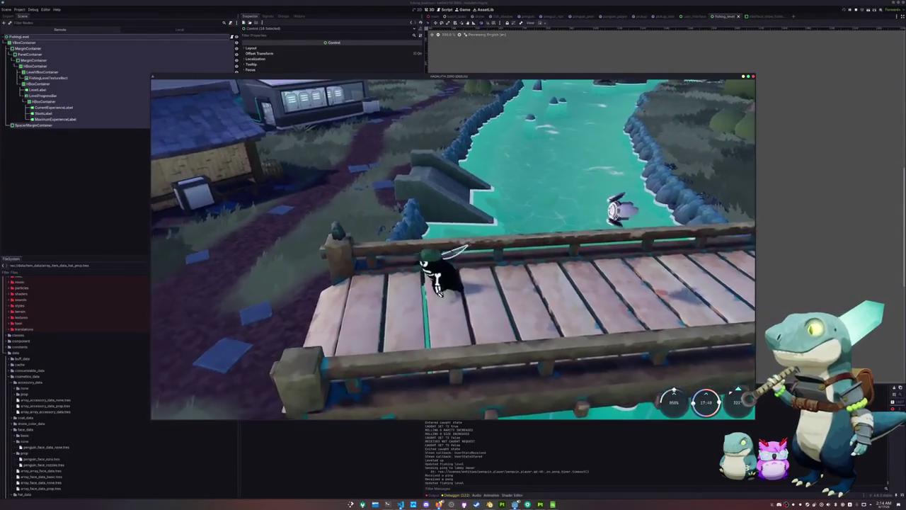
key(w)
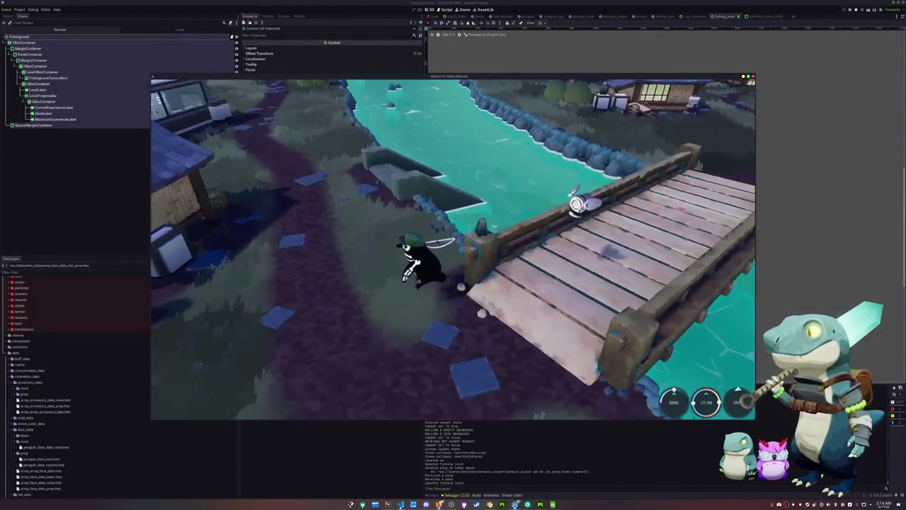
key(Tab)
click(453, 88)
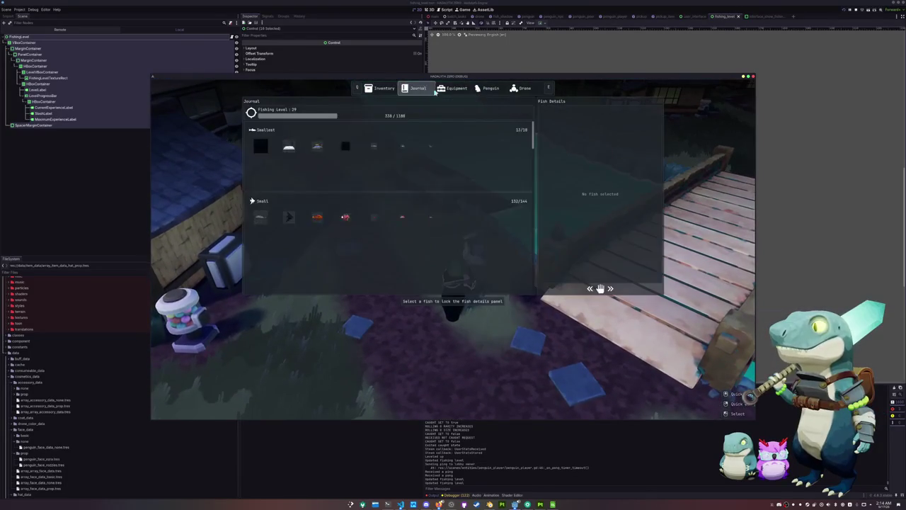
- Look over the penguin cosmetics page, then inspect the pink fish in the Journal and close the menu
click(490, 90)
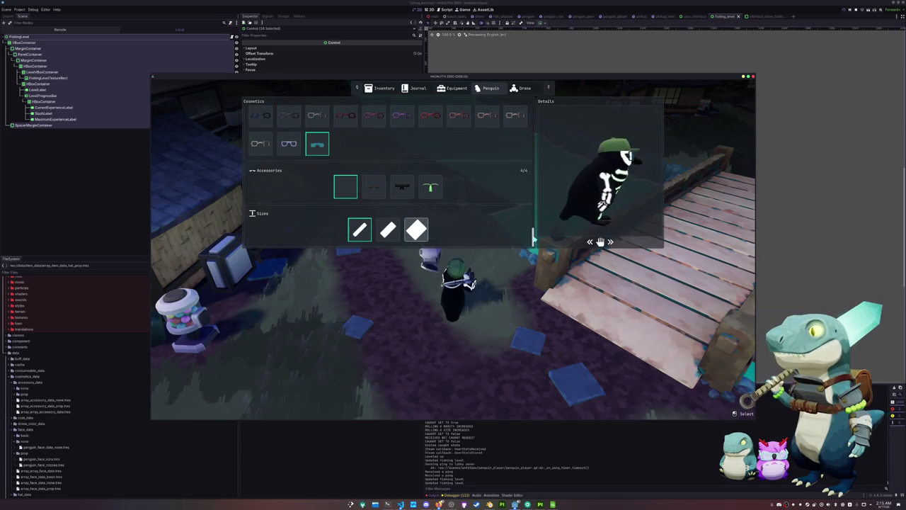
scroll(533, 227, down, 2)
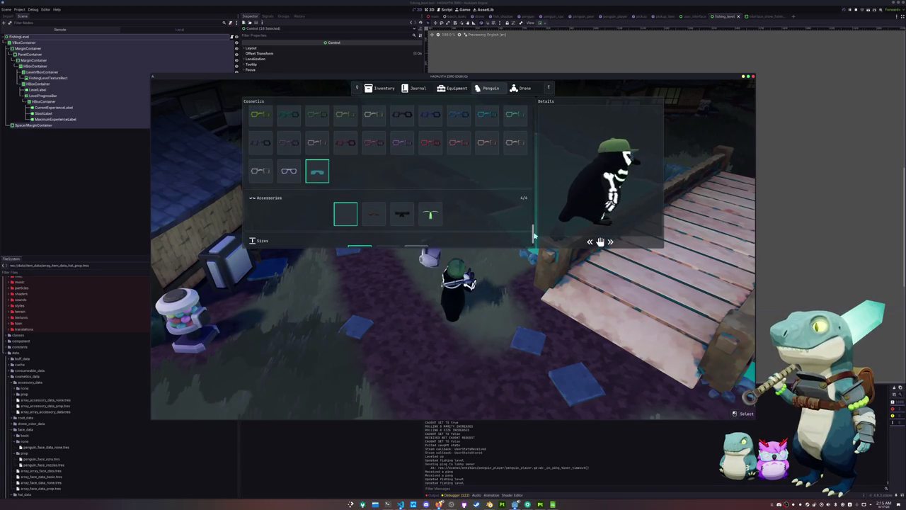
mouse_move(534, 234)
mouse_down()
mouse_move(538, 119)
mouse_move(531, 248)
mouse_up()
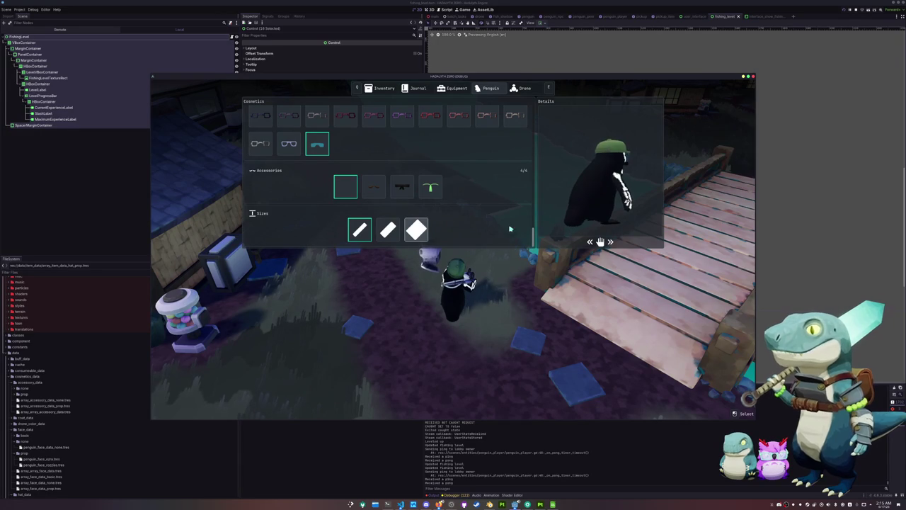
click(382, 88)
click(419, 88)
click(430, 145)
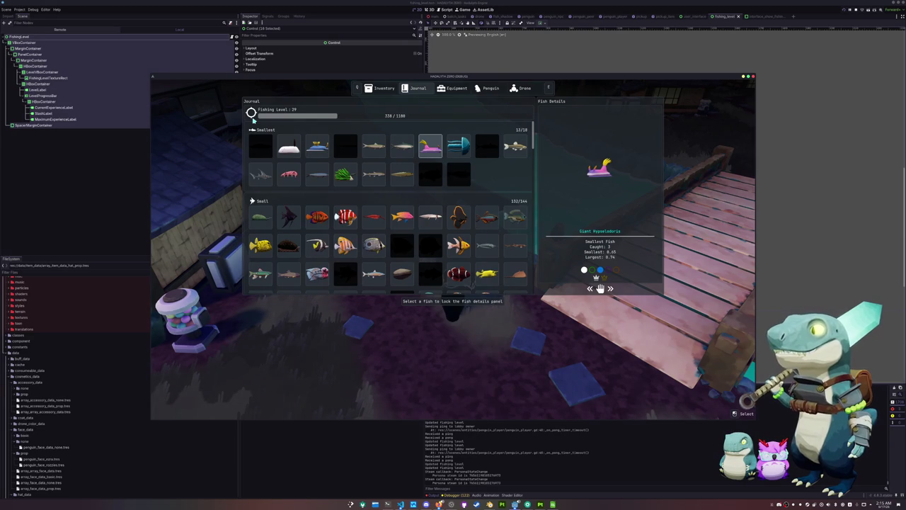
key(Tab)
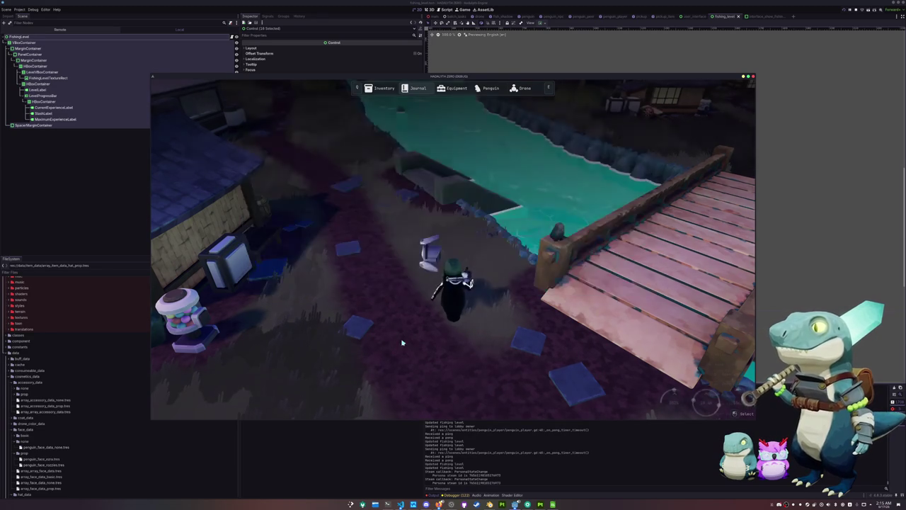
- Walk onto the stone pier and cast the fishing line into the river
key(w)
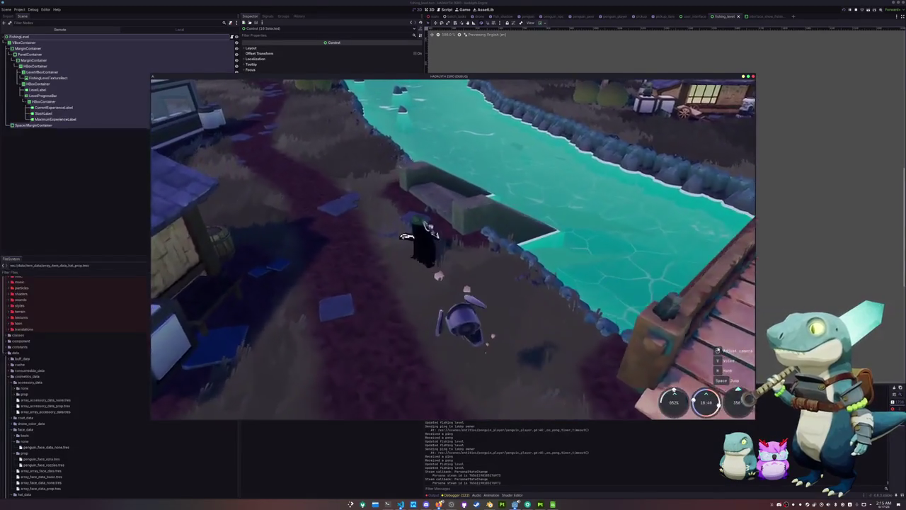
key(w)
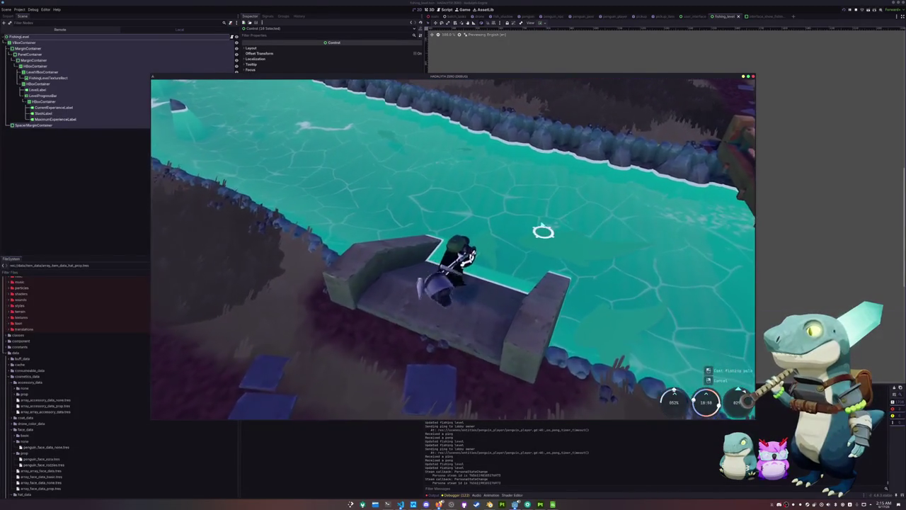
click(518, 375)
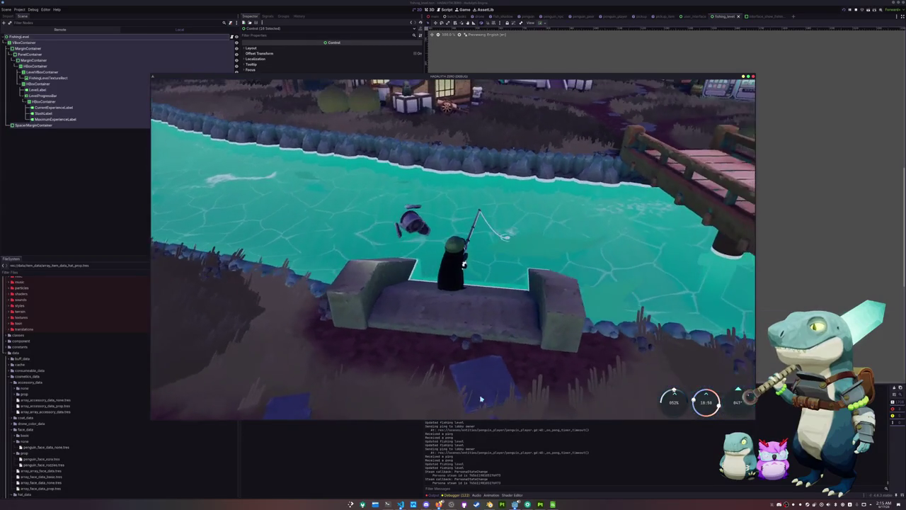
- Add an 'Add drop down' line to the OBS Task text source, then return to the game
key(alt+Tab)
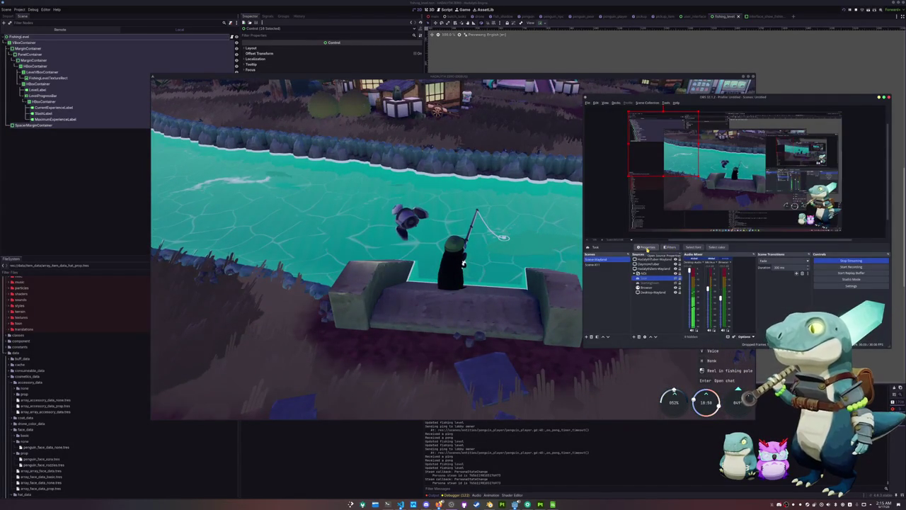
click(646, 247)
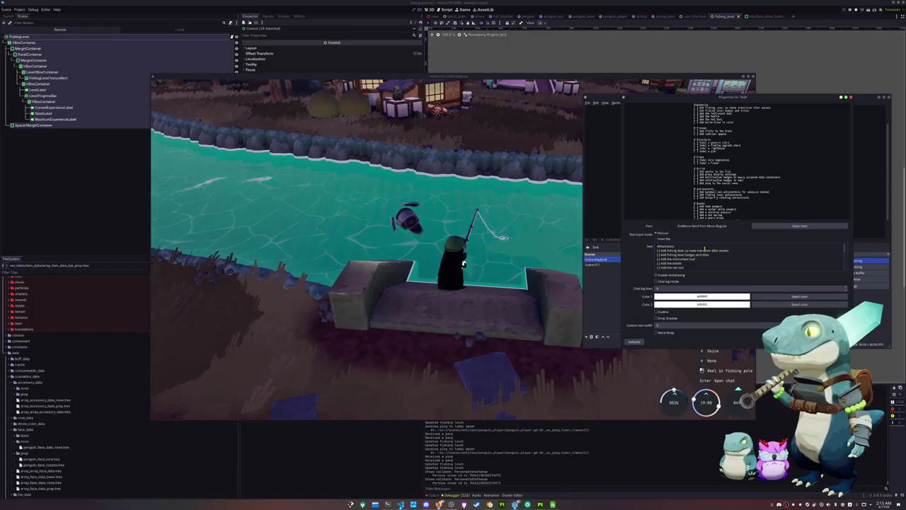
key(Return)
text(Add drop down)
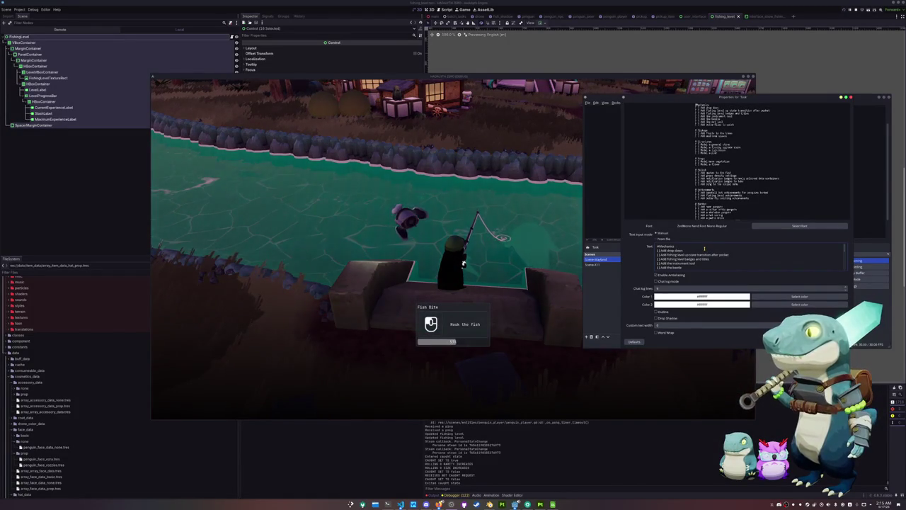
click(496, 259)
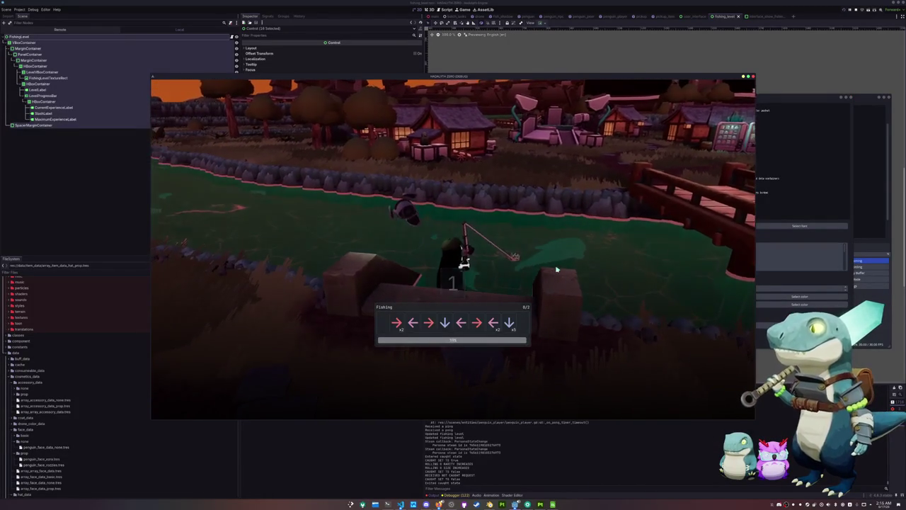
- Complete the arrow minigame to land an Ornamental Grass Carp worth 110 fishing exp
key(Right)
key(Right)
key(Left)
key(Right)
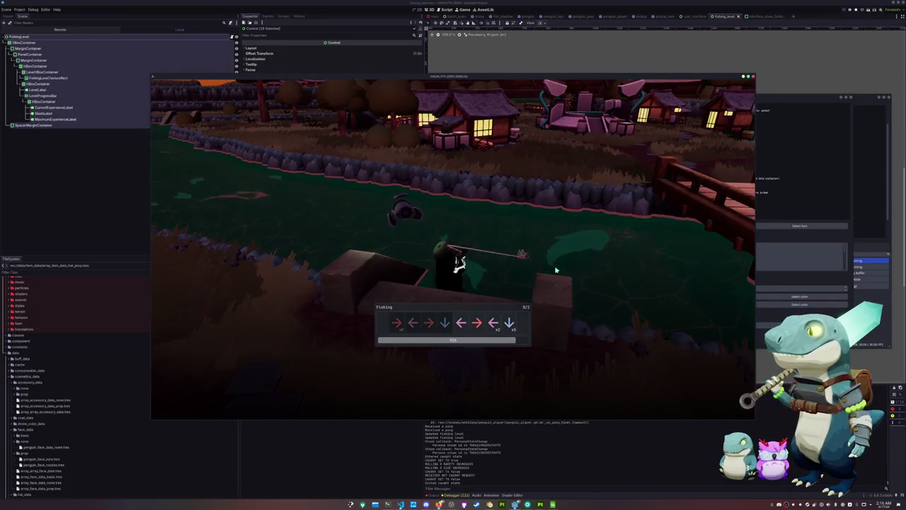
key(Right)
key(Left)
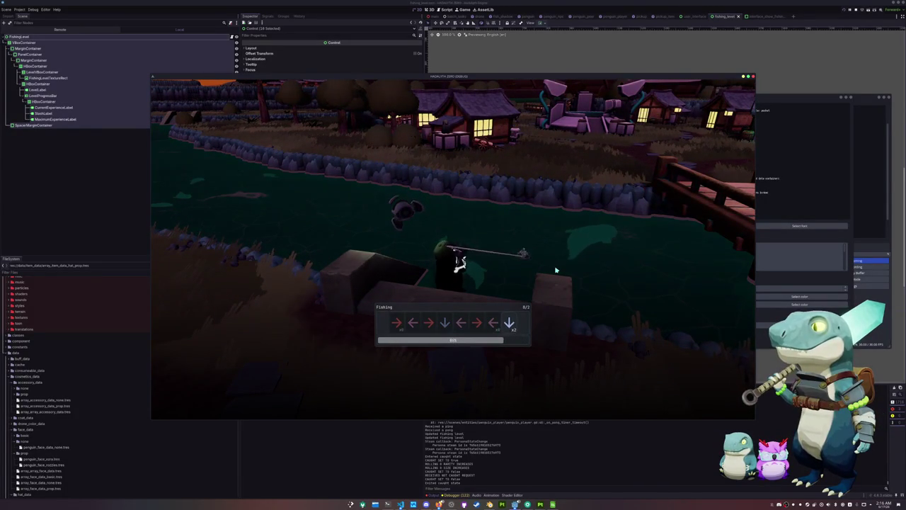
key(Down)
key(Up)
key(Left)
key(Left)
key(Left)
key(Down)
key(Down)
key(Left)
key(Right)
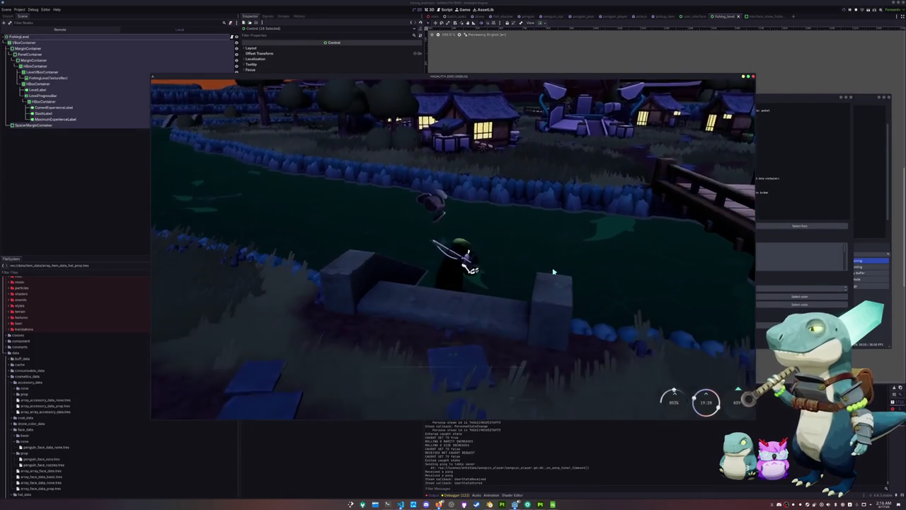
double_click(870, 260)
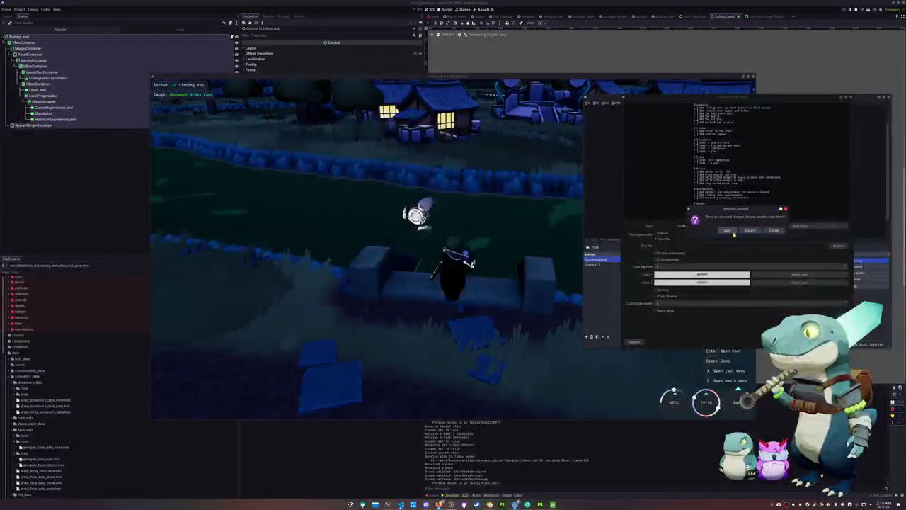
- Open the Journal to confirm fishing progress at 448 / 1180, then close it
click(600, 288)
key(j)
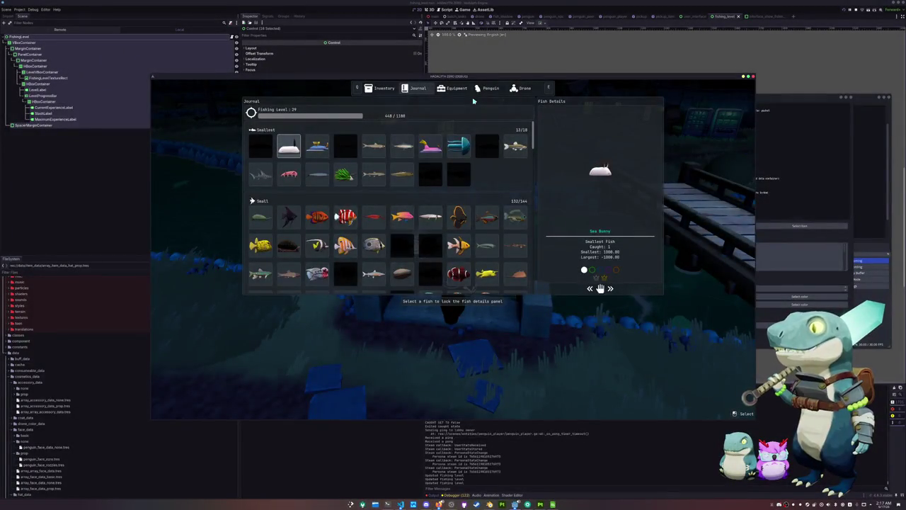
key(Escape)
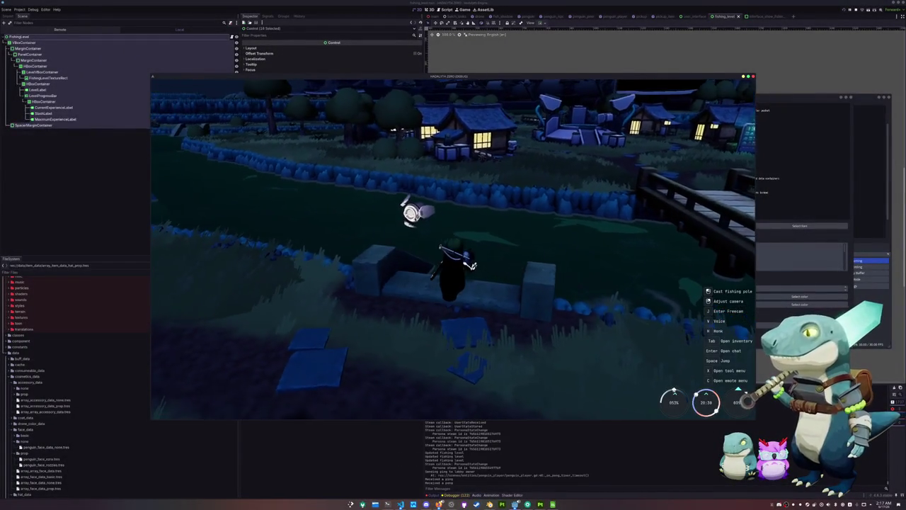
click(800, 177)
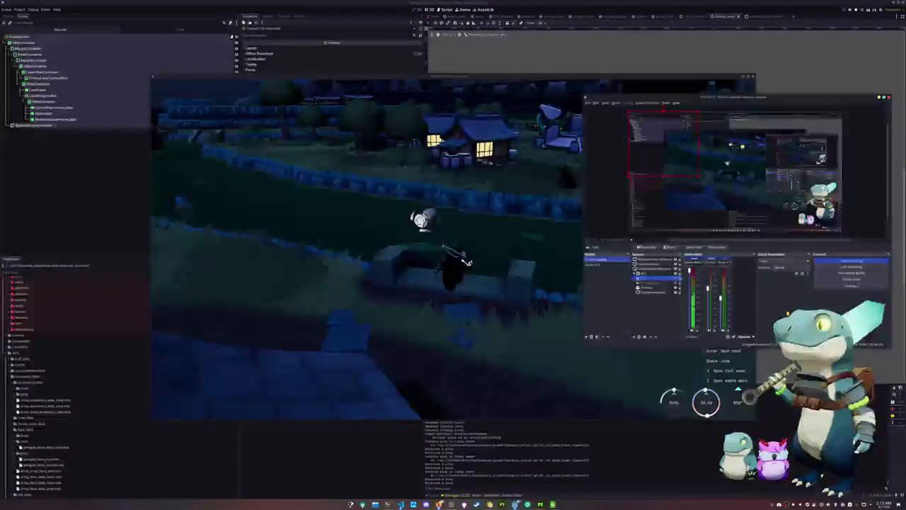
- Append 'in the journal' to the drop-down task and start a '[ ] Add badges' line
key(alt+Tab)
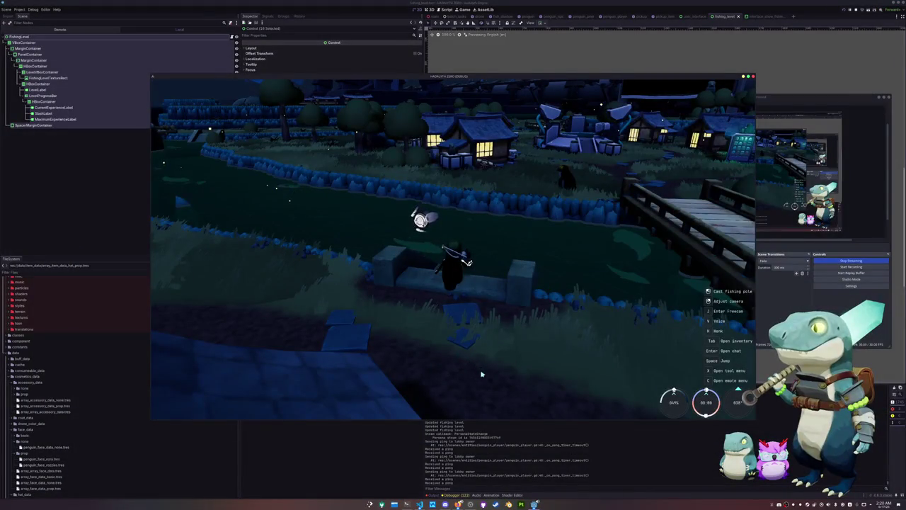
key(alt+Tab)
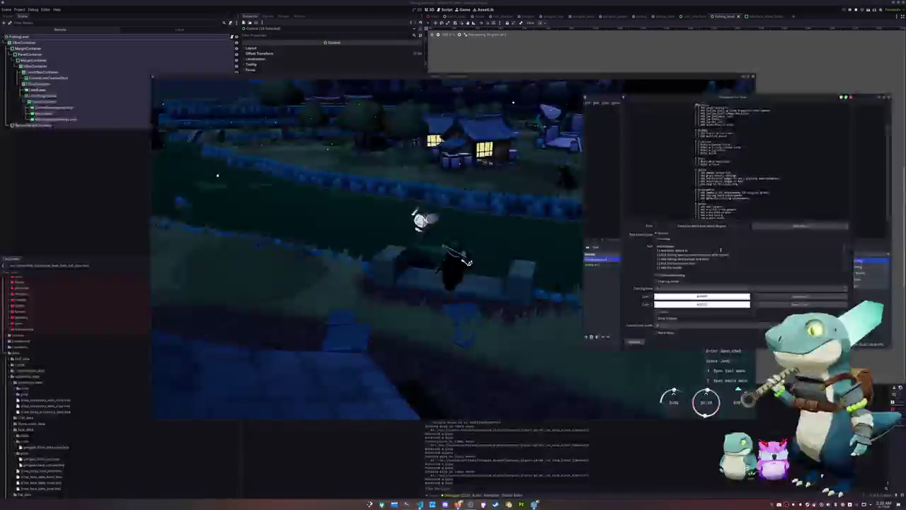
text(in the journal)
key(Return)
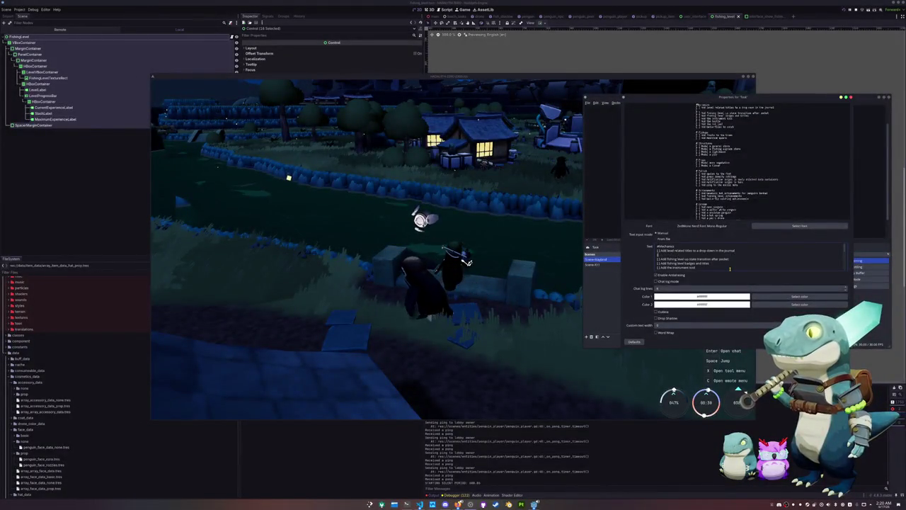
text([ ] Add badges)
- Remove 'level related' from the first item, finish 'Add badges for selection', and apply the edits
key(Up)
key(ctrl+BackSpace)
key(ctrl+Delete)
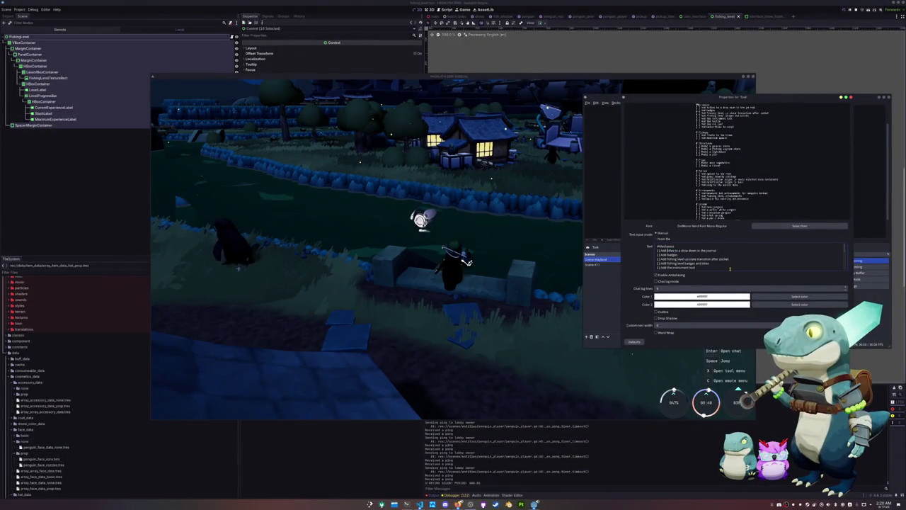
text(for selection)
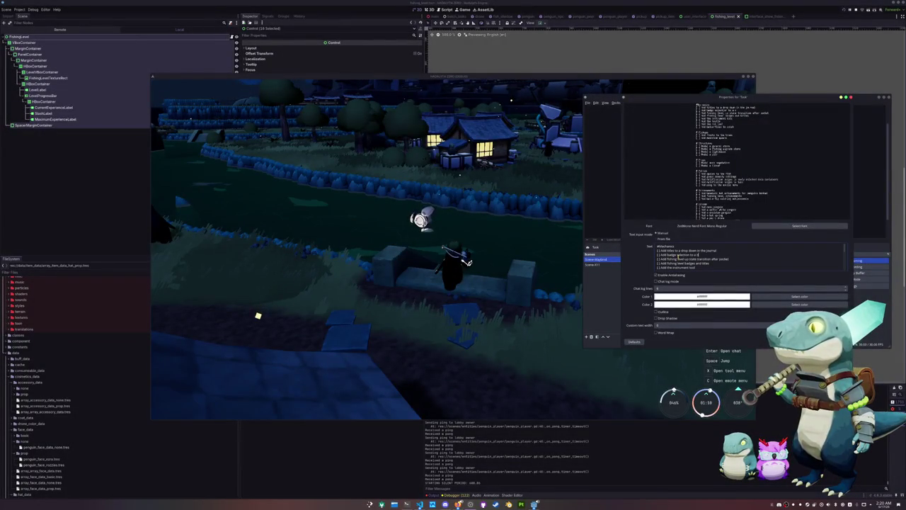
click(821, 342)
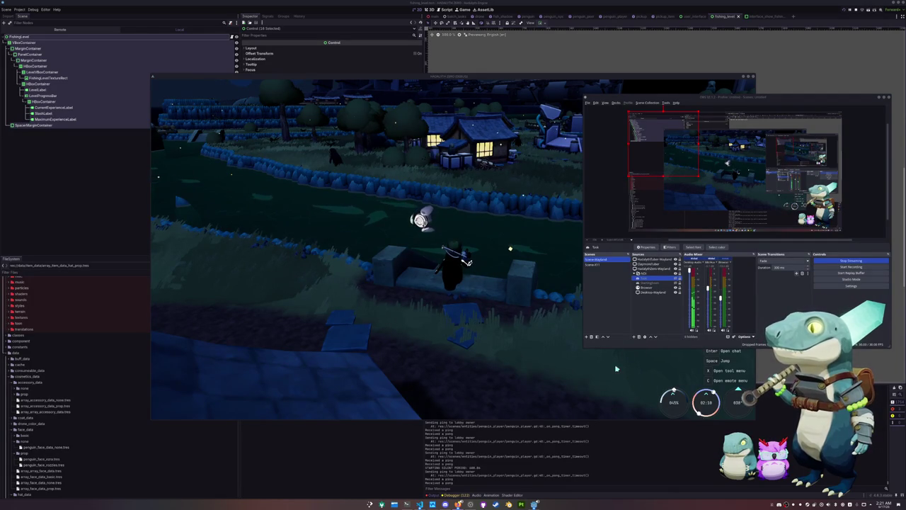
double_click(645, 278)
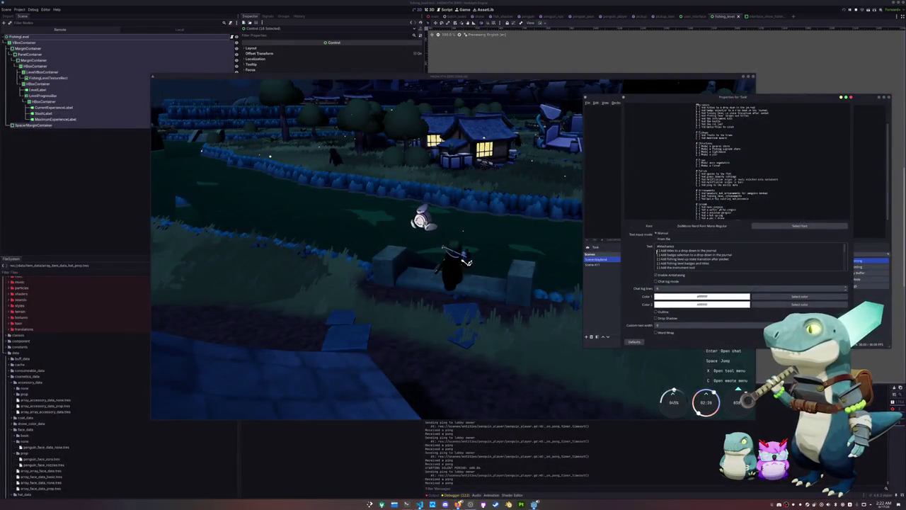